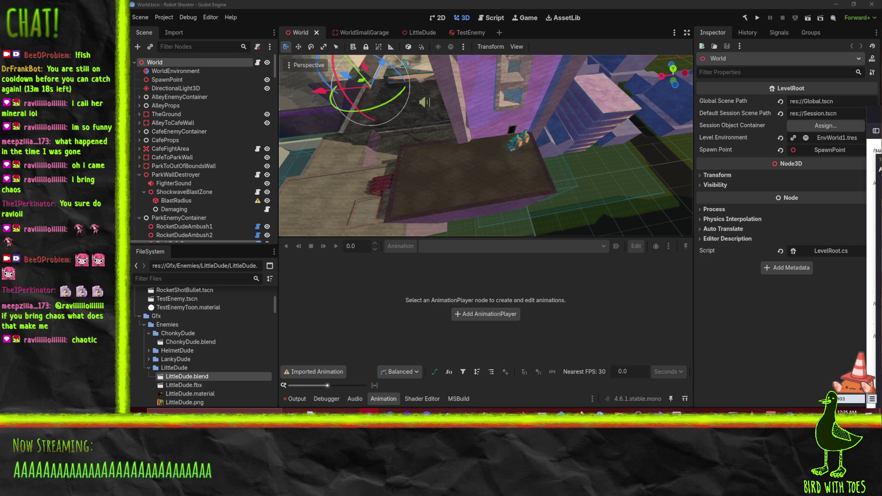
- Switch to the Krita level sketch, zoom onto the Lob+1 and Lobby plans, and rotate the canvas
{"action": "key", "text": "alt+Tab"}
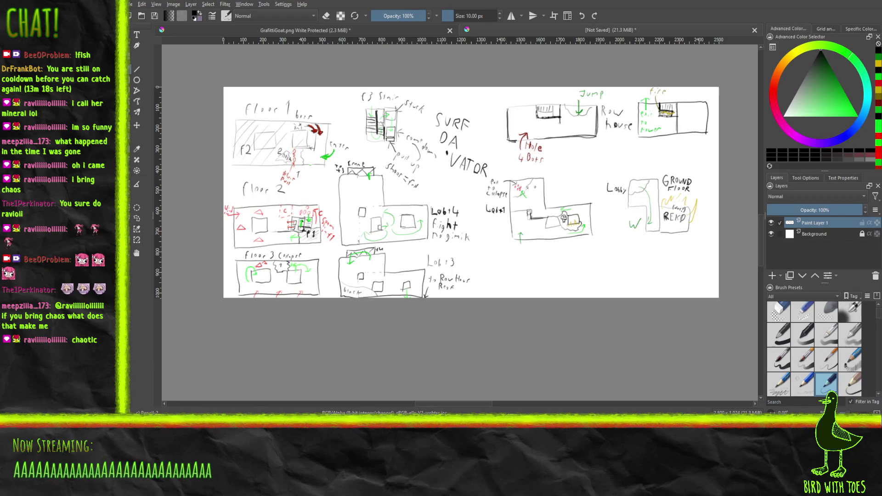
{"action": "scroll", "coordinate": [669, 96], "scroll_direction": "right", "scroll_amount": 5}
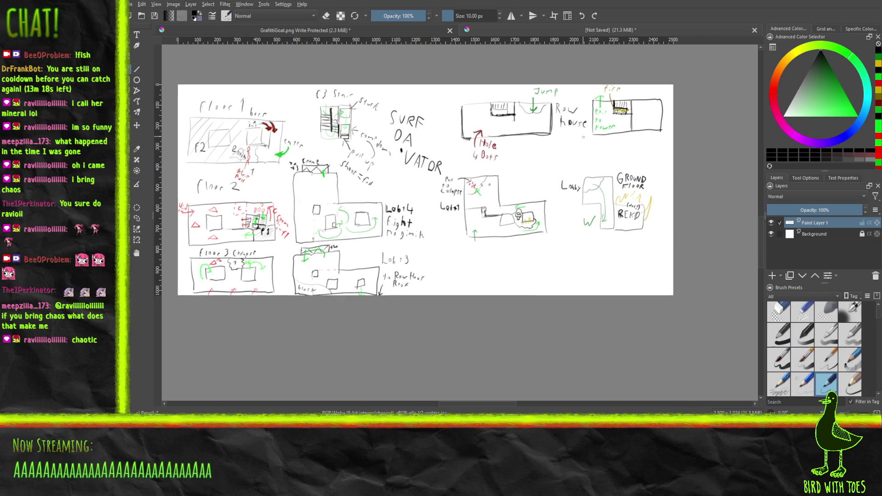
{"action": "scroll", "coordinate": [583, 159], "scroll_direction": "up", "scroll_amount": 4}
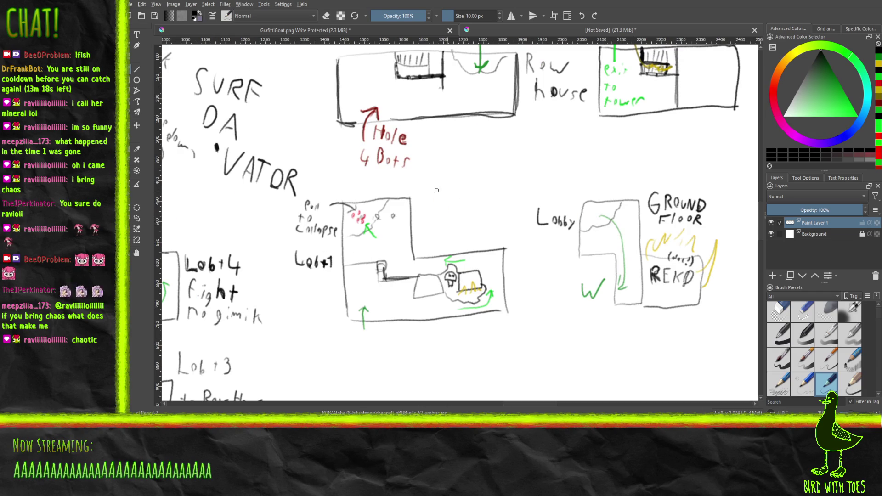
{"action": "scroll", "coordinate": [303, 186], "scroll_direction": "down", "scroll_amount": 3}
{"action": "scroll", "coordinate": [436, 223], "scroll_direction": "up", "scroll_amount": 3}
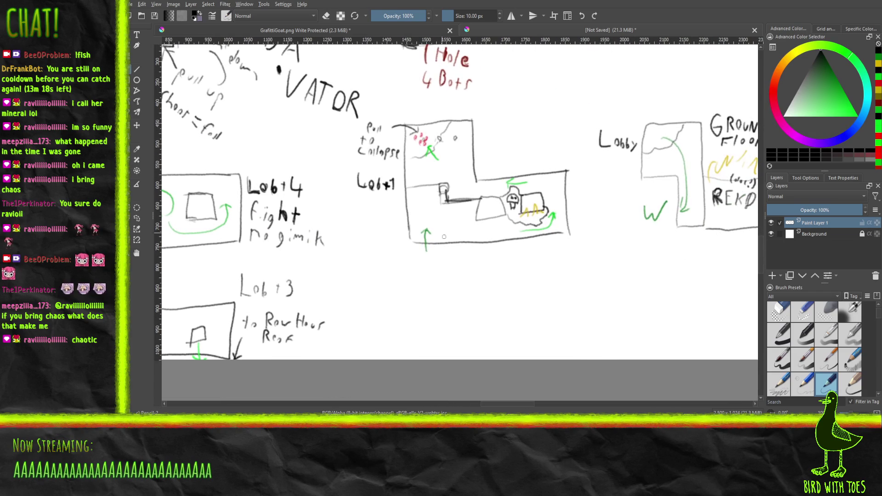
{"action": "mouse_move", "coordinate": [432, 274]}
{"action": "left_mouse_down"}
{"action": "mouse_move", "coordinate": [421, 252]}
{"action": "mouse_move", "coordinate": [390, 240]}
{"action": "mouse_move", "coordinate": [417, 258]}
{"action": "left_mouse_up"}
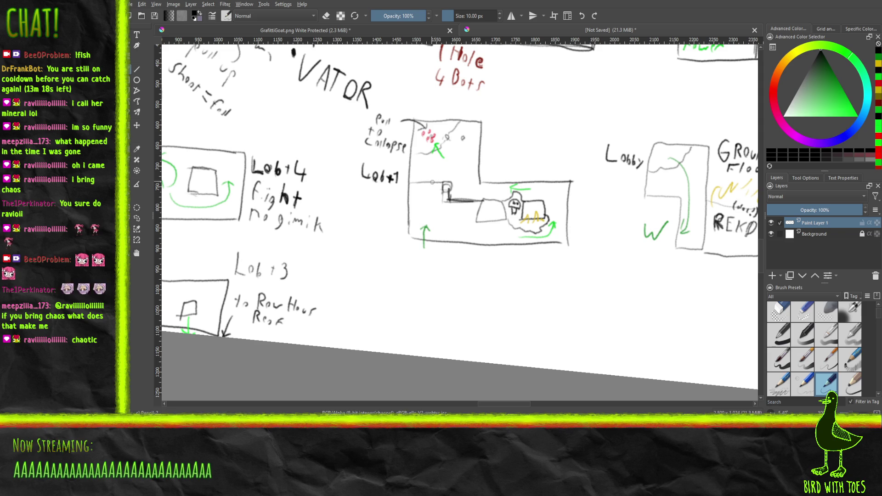
- Frame the Lobby plans, save the sketch as Level2 Sketch.png, and fit the whole page in view
{"action": "mouse_move", "coordinate": [658, 176]}
{"action": "left_mouse_down"}
{"action": "mouse_move", "coordinate": [573, 147]}
{"action": "mouse_move", "coordinate": [521, 145]}
{"action": "left_mouse_up"}
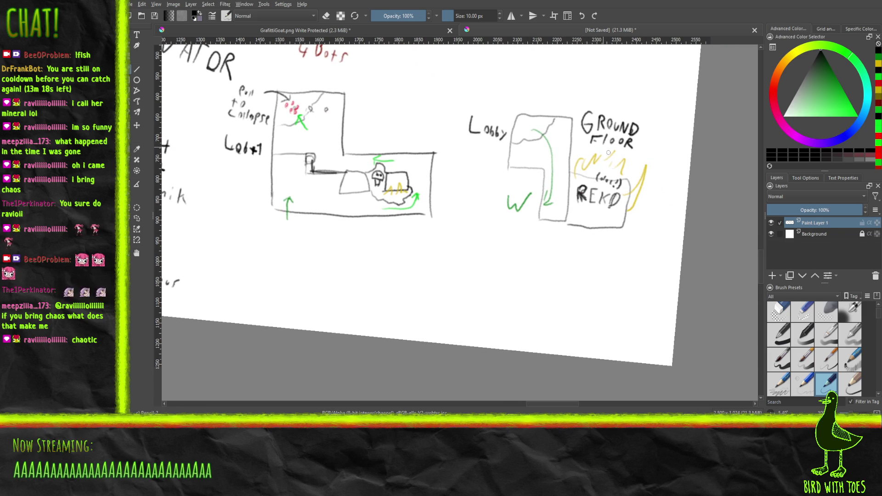
{"action": "left_click_drag", "start_coordinate": [516, 200], "coordinate": [489, 237]}
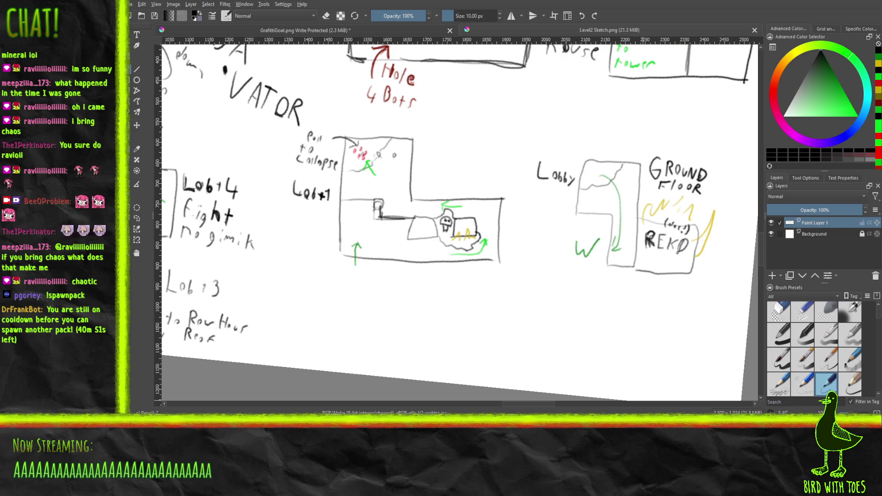
{"action": "key", "text": "2"}
{"action": "left_click_drag", "start_coordinate": [450, 295], "coordinate": [476, 279]}
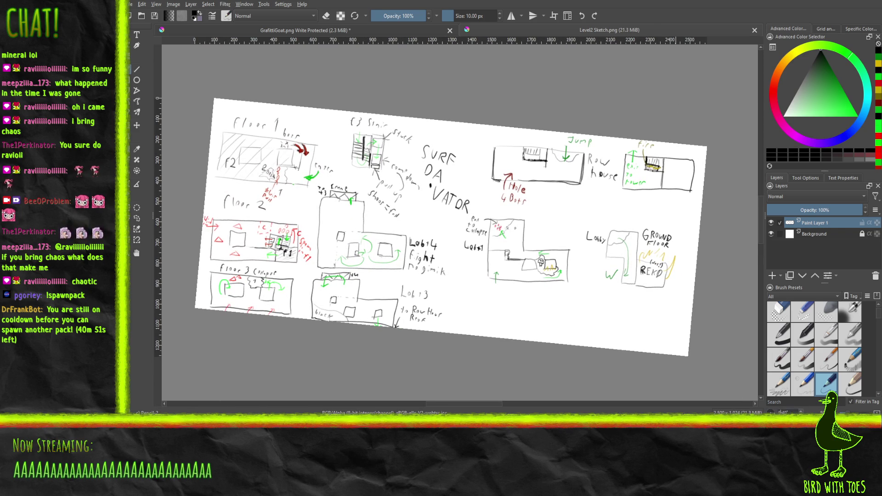
- Reset the Krita canvas rotation to 0 and bring the Robot Shooter wiki page in Firefox forward
{"action": "type", "text": "0"}
{"action": "key", "text": "Return"}
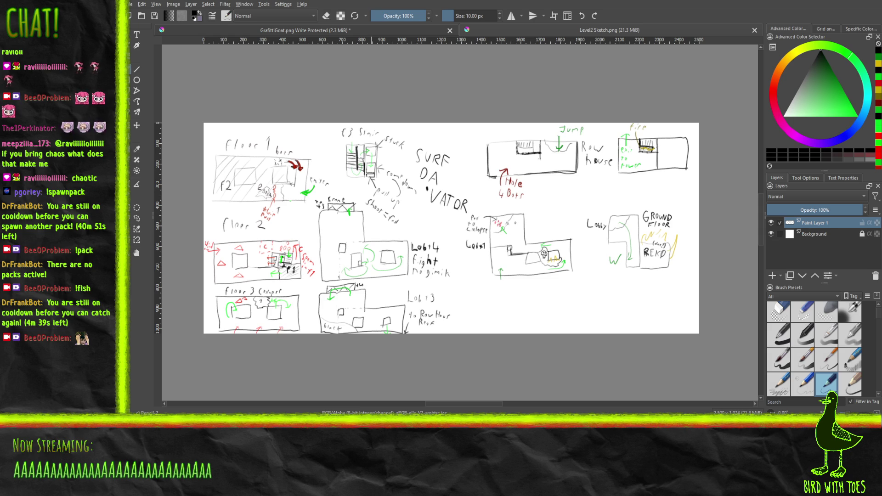
{"action": "key", "text": "alt+Tab"}
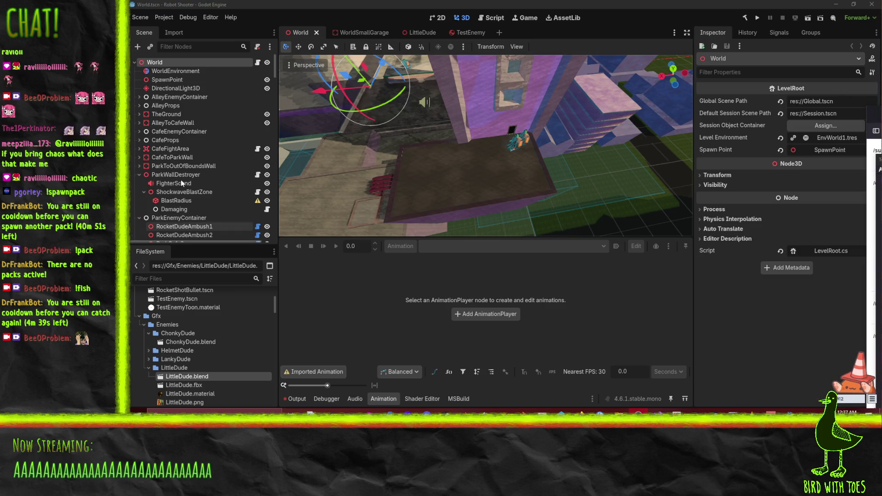
{"action": "mouse_move", "coordinate": [580, 411]}
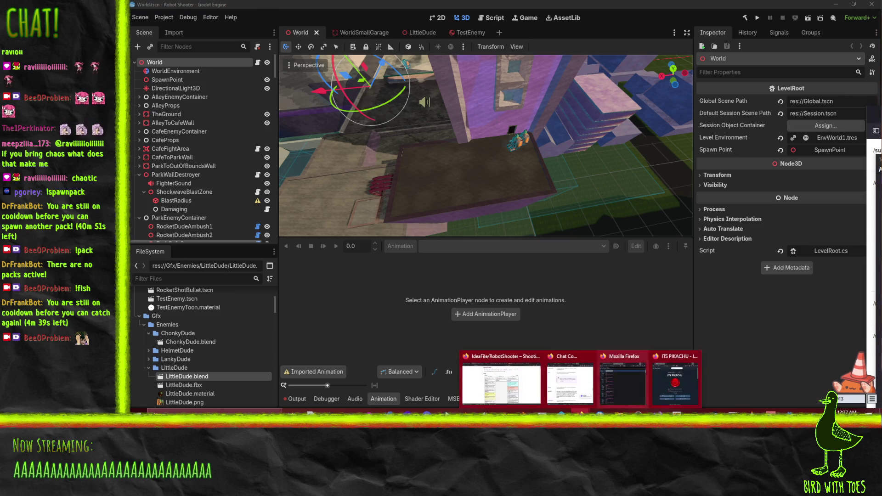
{"action": "left_click", "coordinate": [511, 381]}
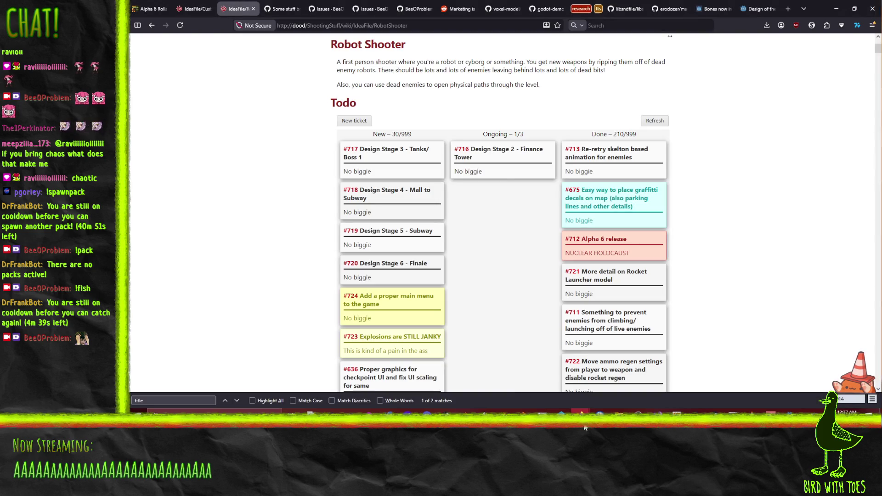
{"action": "left_click", "coordinate": [510, 169]}
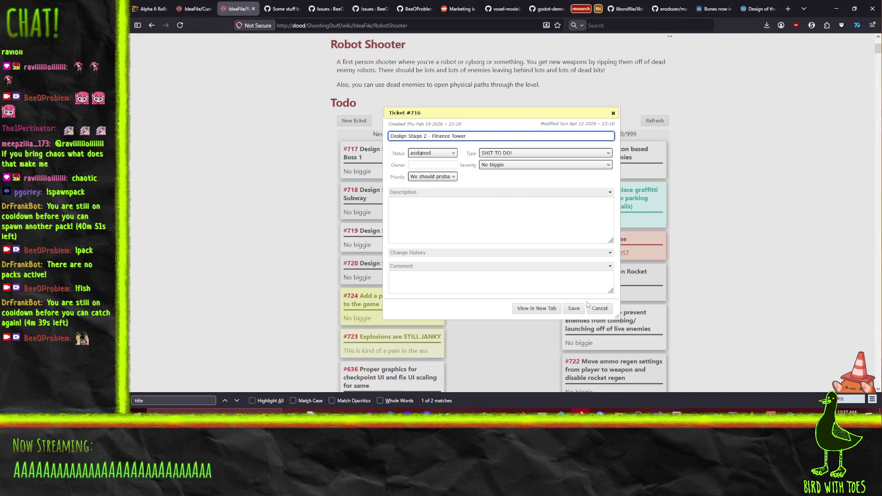
{"action": "left_click", "coordinate": [600, 308]}
{"action": "scroll", "coordinate": [279, 225], "scroll_direction": "up", "scroll_amount": 3}
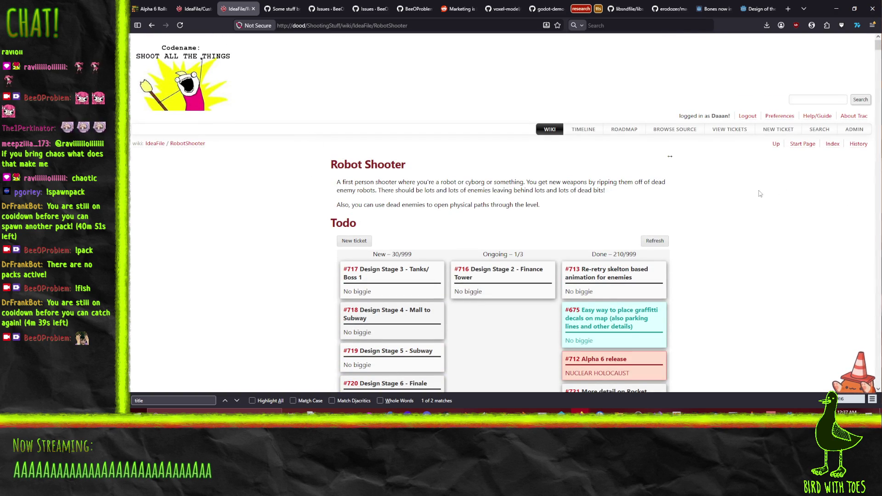
{"action": "scroll", "coordinate": [738, 187], "scroll_direction": "down", "scroll_amount": 5}
{"action": "scroll", "coordinate": [738, 187], "scroll_direction": "down", "scroll_amount": 10}
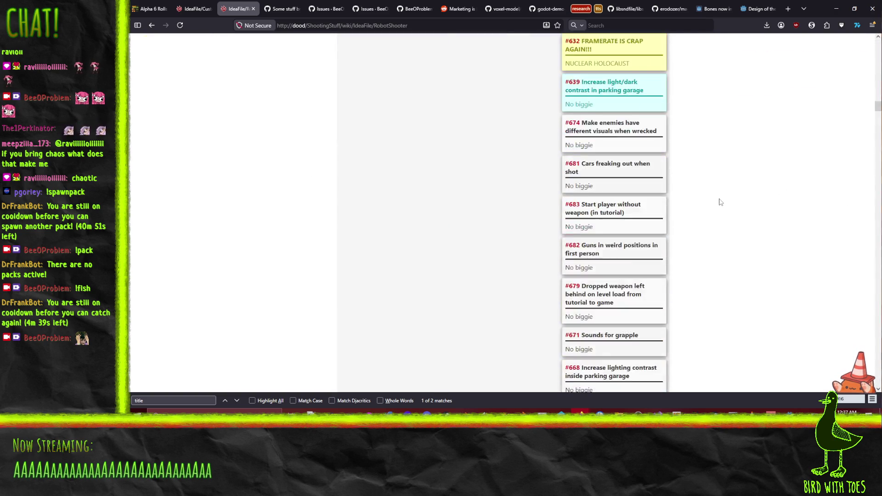
{"action": "scroll", "coordinate": [722, 210], "scroll_direction": "down", "scroll_amount": 10}
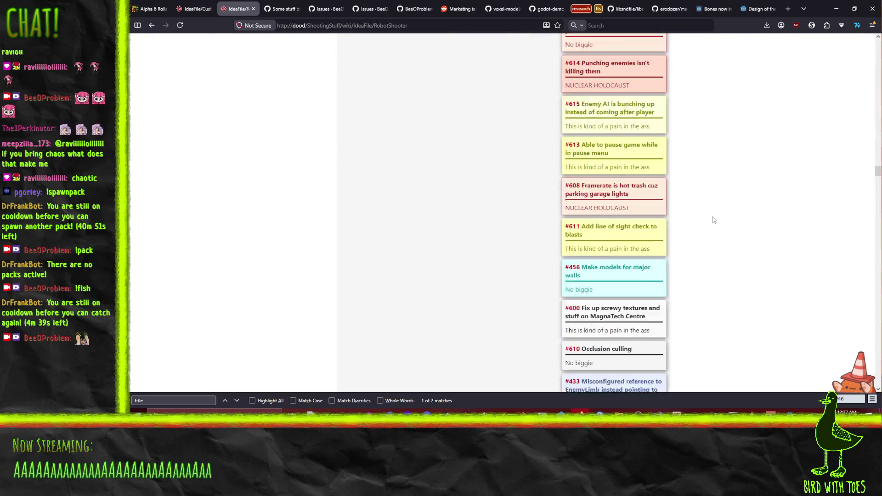
{"action": "scroll", "coordinate": [679, 212], "scroll_direction": "down", "scroll_amount": 15}
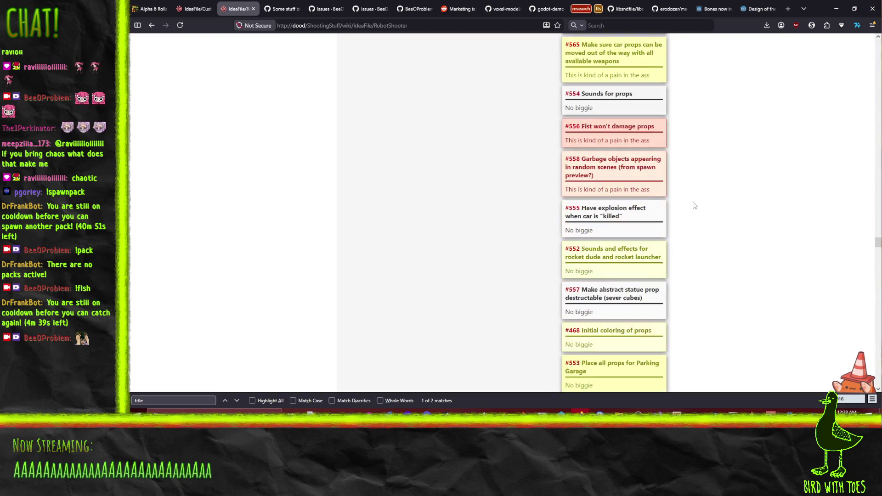
{"action": "scroll", "coordinate": [696, 207], "scroll_direction": "down", "scroll_amount": 15}
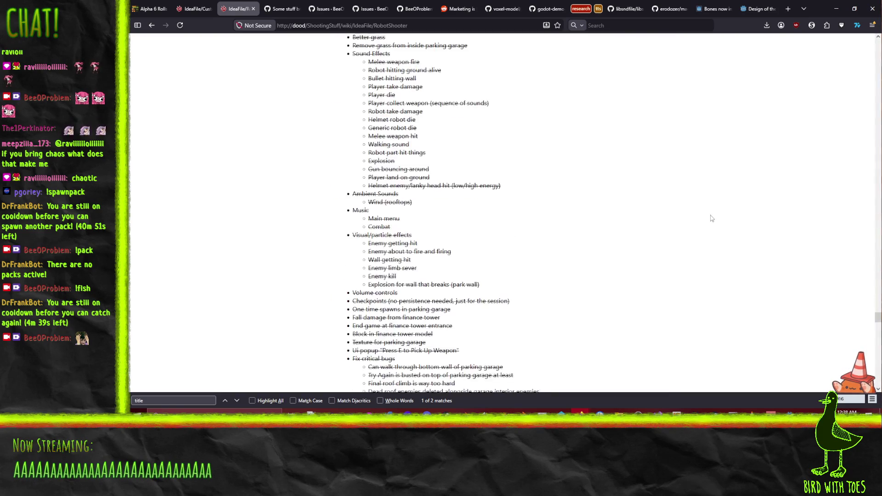
{"action": "scroll", "coordinate": [698, 230], "scroll_direction": "down", "scroll_amount": 20}
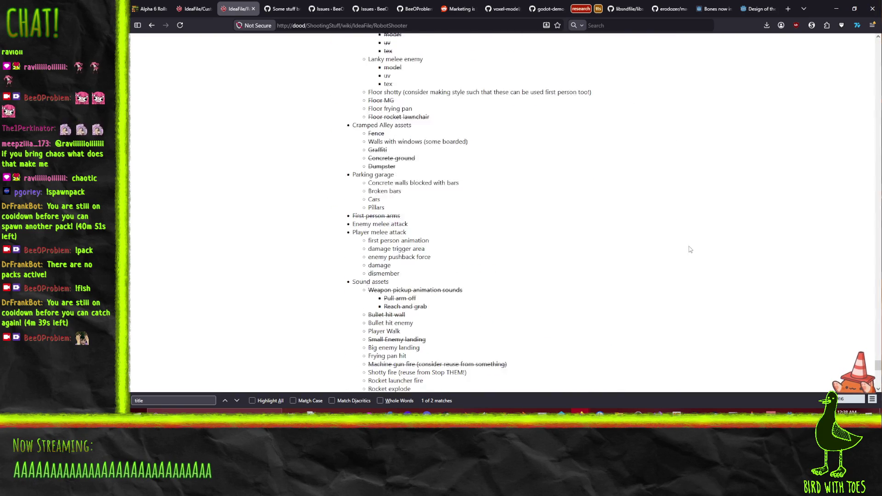
{"action": "left_click", "coordinate": [146, 329]}
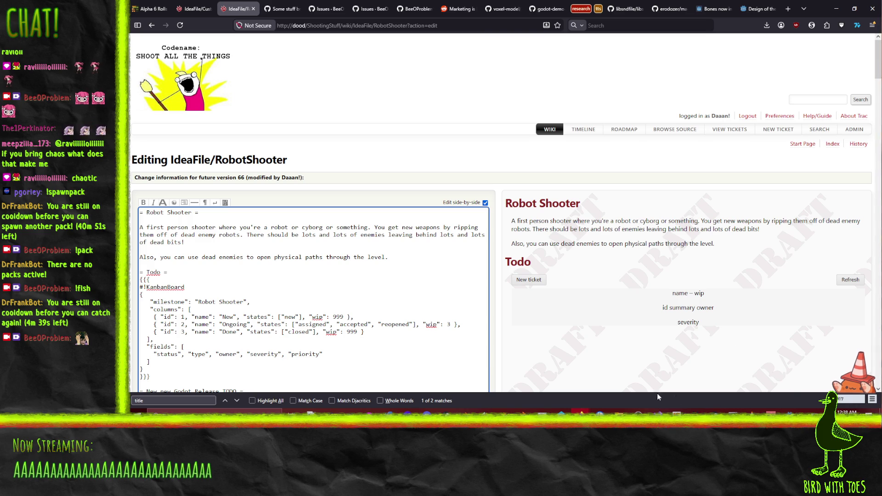
- Add a '= Stage 2 =' heading after the intro paragraph with an empty [[Image()]] macro beneath it
{"action": "left_click", "coordinate": [412, 258]}
{"action": "key", "text": "Return"}
{"action": "key", "text": "Return"}
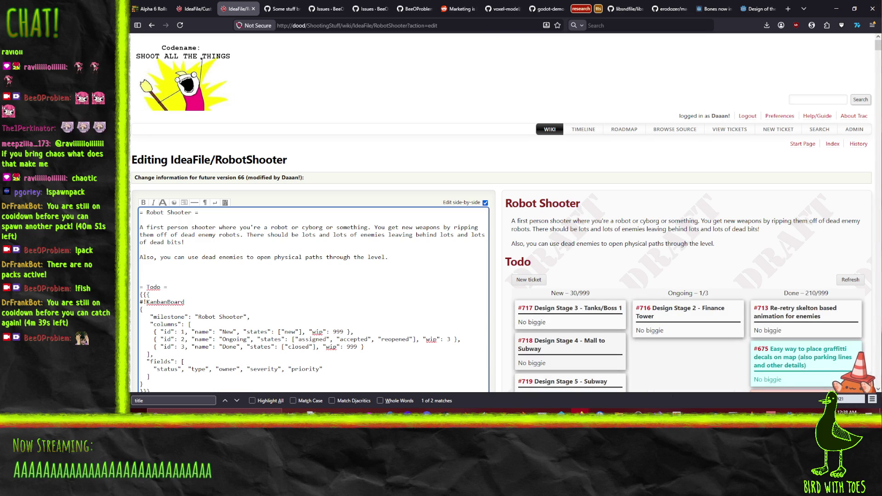
{"action": "type", "text": "=Stage 2 "}
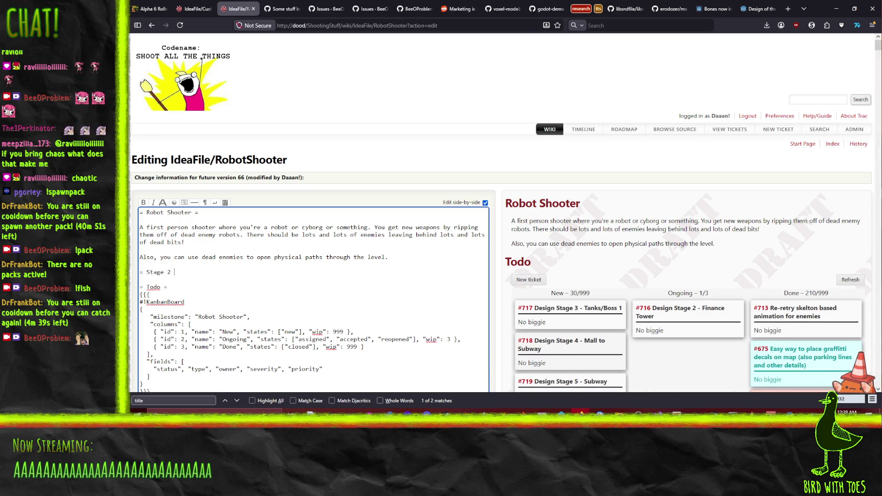
{"action": "type", "text": "="}
{"action": "key", "text": "Return"}
{"action": "key", "text": "Return"}
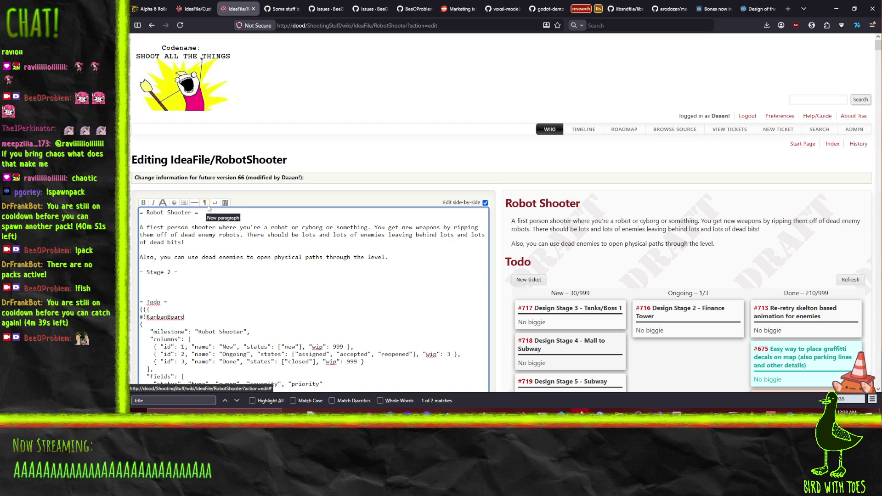
{"action": "left_click", "coordinate": [225, 203]}
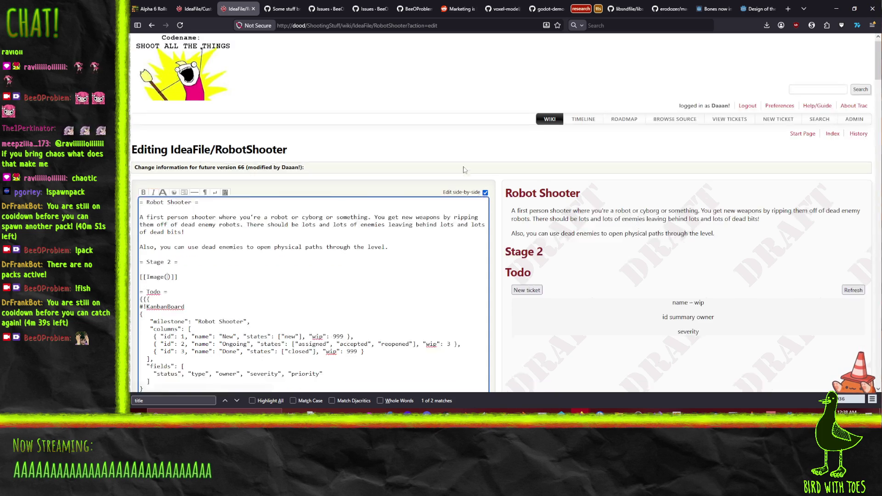
{"action": "scroll", "coordinate": [414, 176], "scroll_direction": "down", "scroll_amount": 7}
{"action": "scroll", "coordinate": [414, 176], "scroll_direction": "down", "scroll_amount": 10}
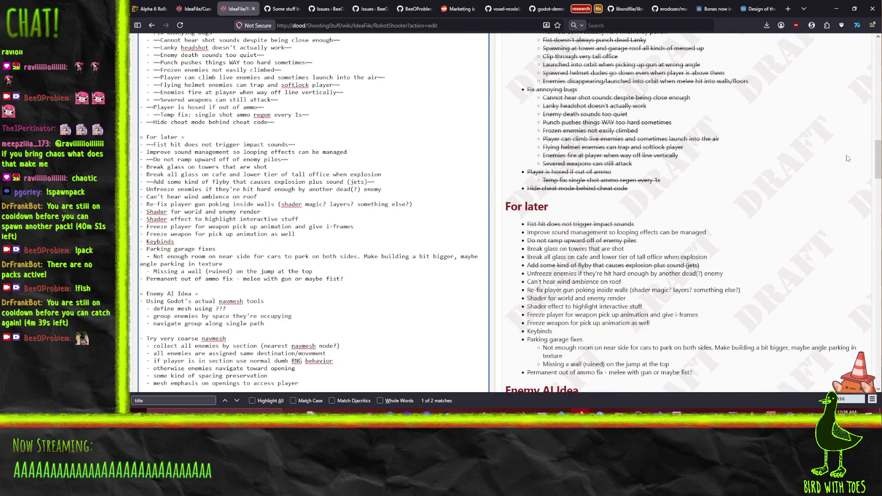
{"action": "left_click_drag", "start_coordinate": [876, 157], "coordinate": [876, 367]}
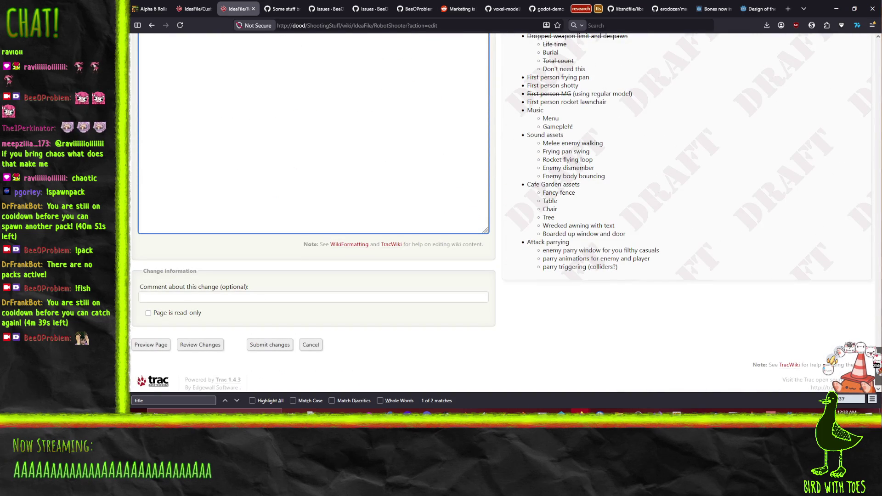
{"action": "scroll", "coordinate": [505, 211], "scroll_direction": "up", "scroll_amount": 5}
{"action": "scroll", "coordinate": [505, 211], "scroll_direction": "down", "scroll_amount": 5}
{"action": "scroll", "coordinate": [312, 211], "scroll_direction": "up", "scroll_amount": 15}
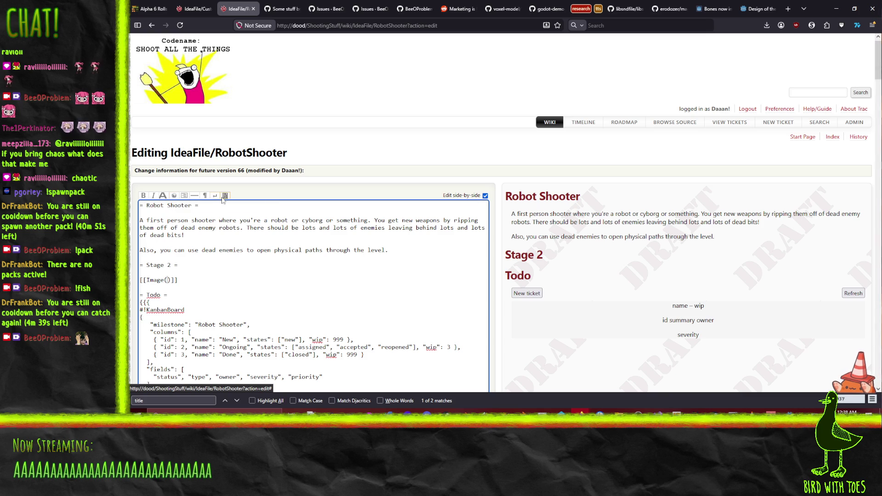
- Replace the image macro under Stage 2 with the line 'Progressing through the finance tower'
{"action": "triple_click", "coordinate": [187, 278]}
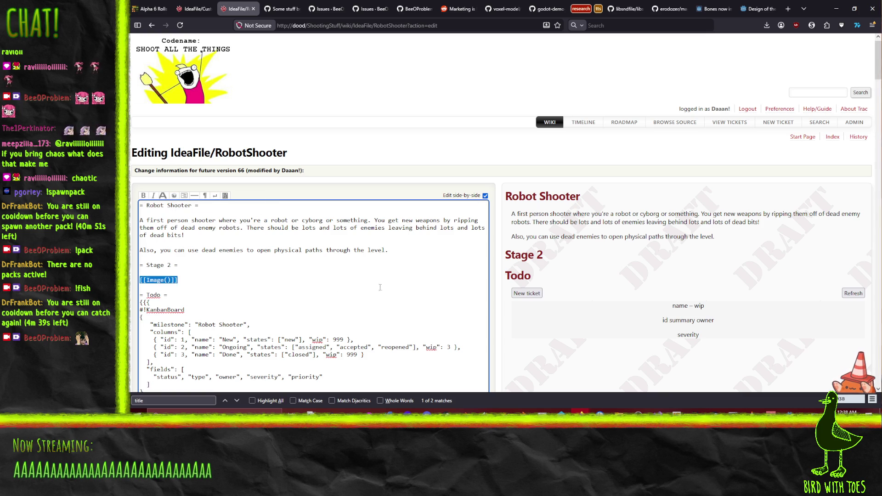
{"action": "key", "text": "BackSpace"}
{"action": "type", "text": "*"}
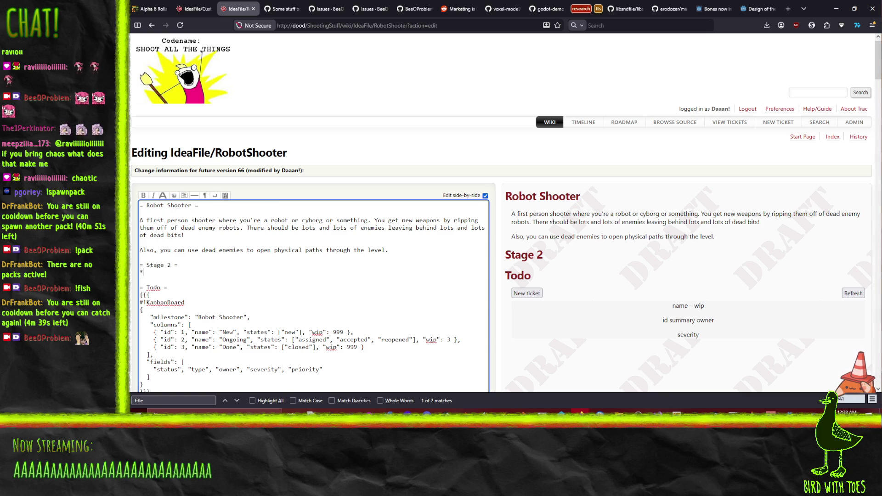
{"action": "key", "text": "BackSpace"}
{"action": "key", "text": "Return"}
{"action": "type", "text": "Progressing through the finan"}
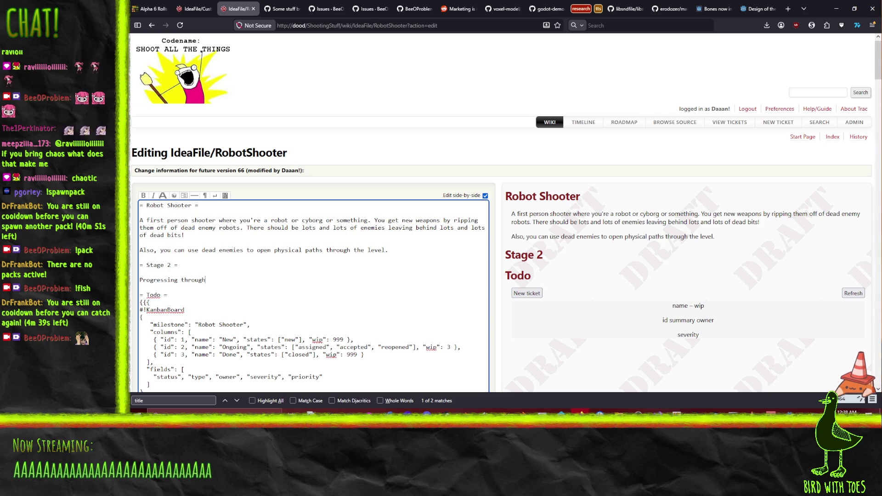
{"action": "type", "text": "ce tower"}
{"action": "key", "text": "Return"}
{"action": "key", "text": "Return"}
- Add a First floor bullet: collapse in front of player spawns, directing player up to next floor
{"action": "type", "text": "* "}
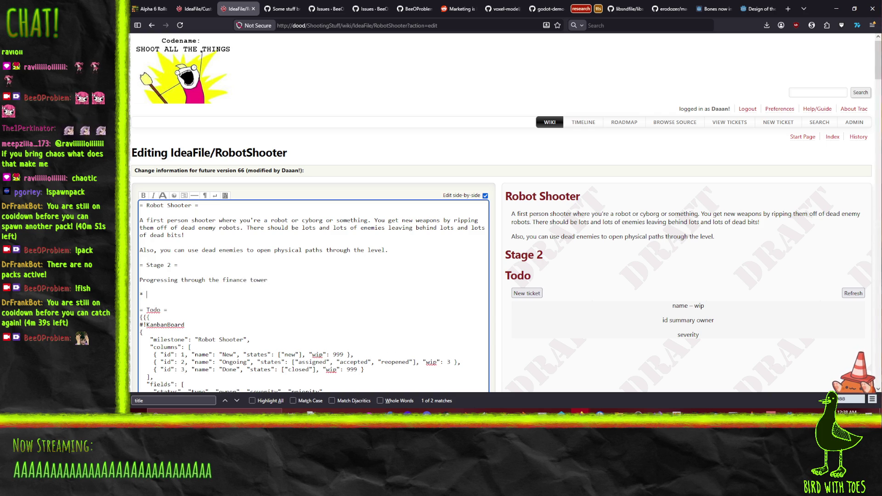
{"action": "type", "text": "First("}
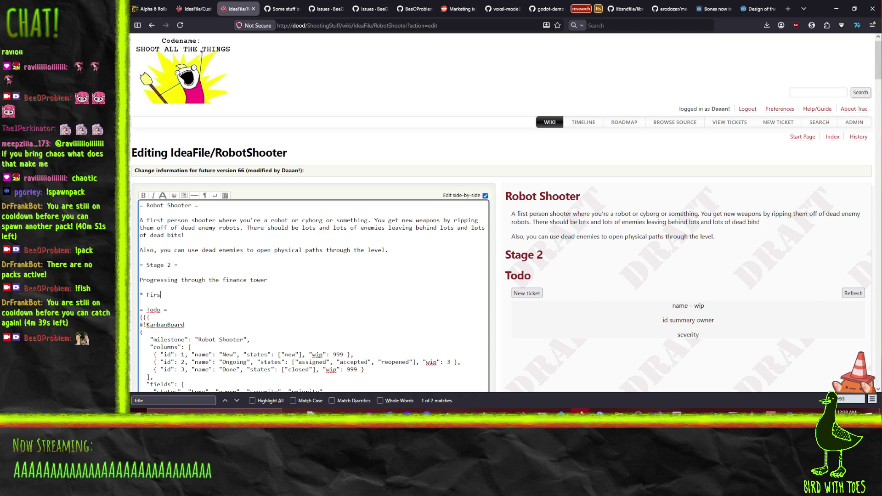
{"action": "key", "text": "BackSpace"}
{"action": "type", "text": "floor -"}
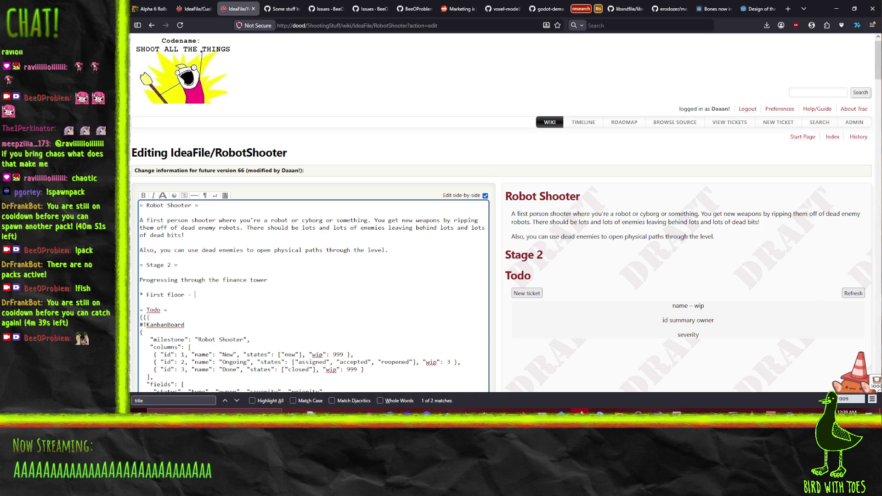
{"action": "type", "text": " Collapse inf "}
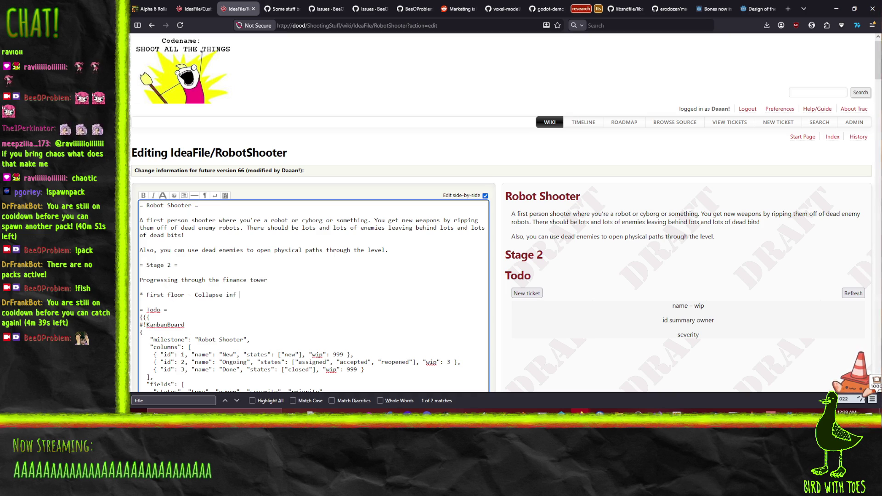
{"action": "key", "text": "BackSpace"}
{"action": "key", "text": "BackSpace"}
{"action": "type", "text": " front of p"}
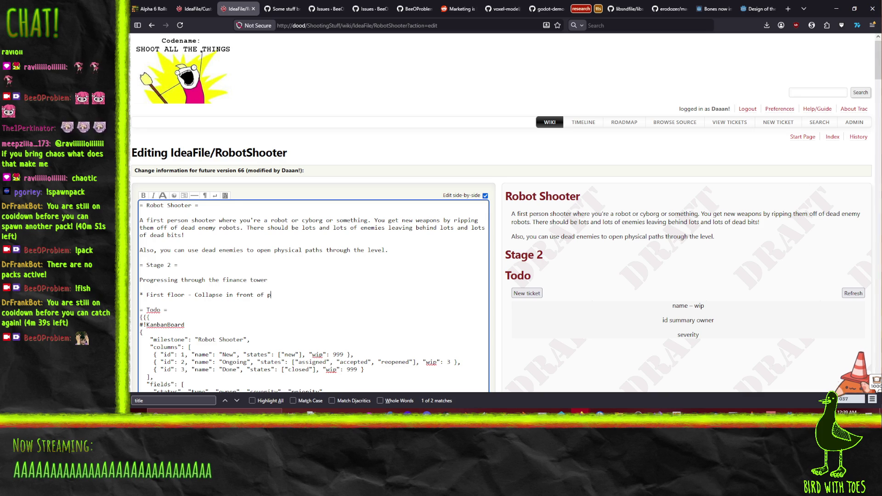
{"action": "type", "text": "layer and s"}
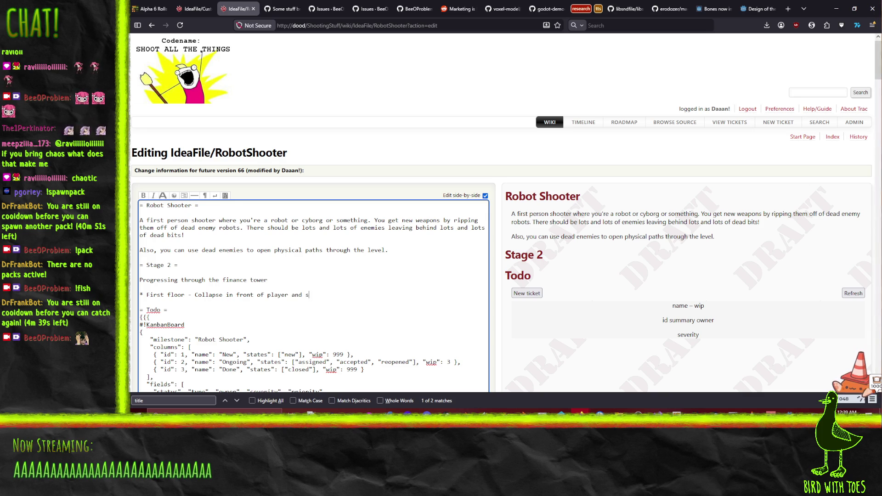
{"action": "type", "text": "pawns di"}
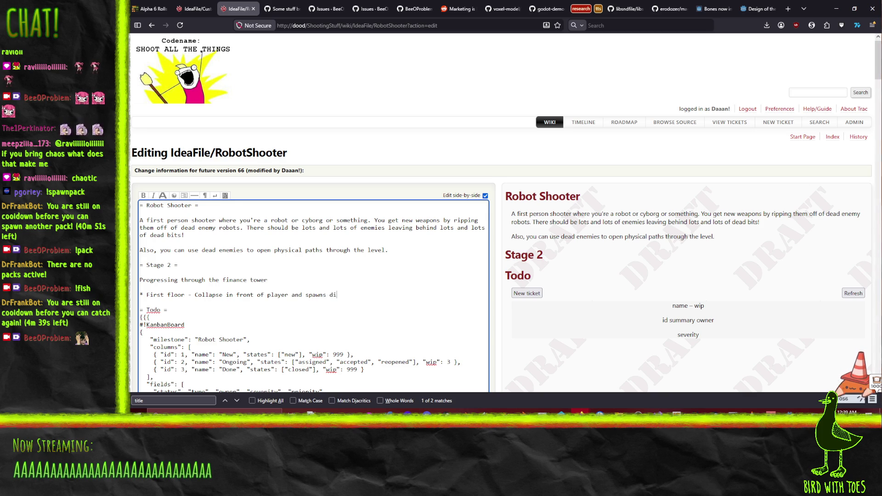
{"action": "type", "text": "rect player up "}
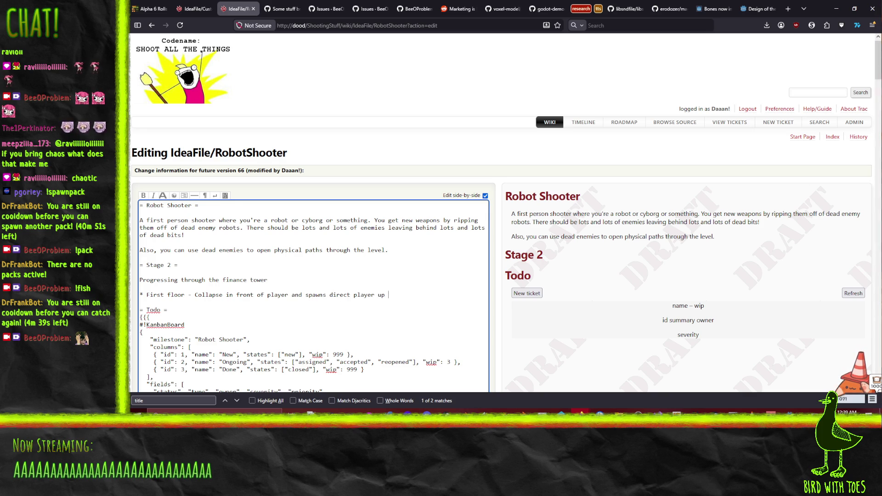
{"action": "type", "text": "to next floor"}
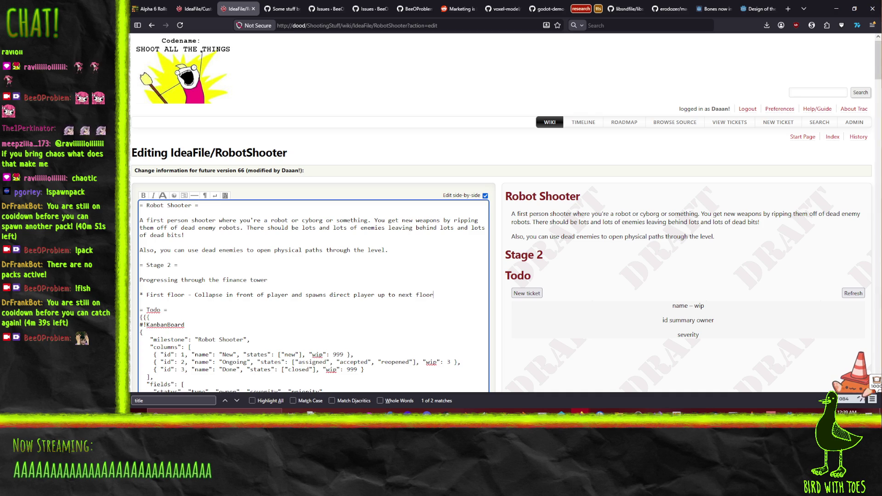
{"action": "key", "text": "Return"}
- Add a Second floor bullet about fighting rocket enemies to a blockage and revealing a stairwell
{"action": "type", "text": "* "}
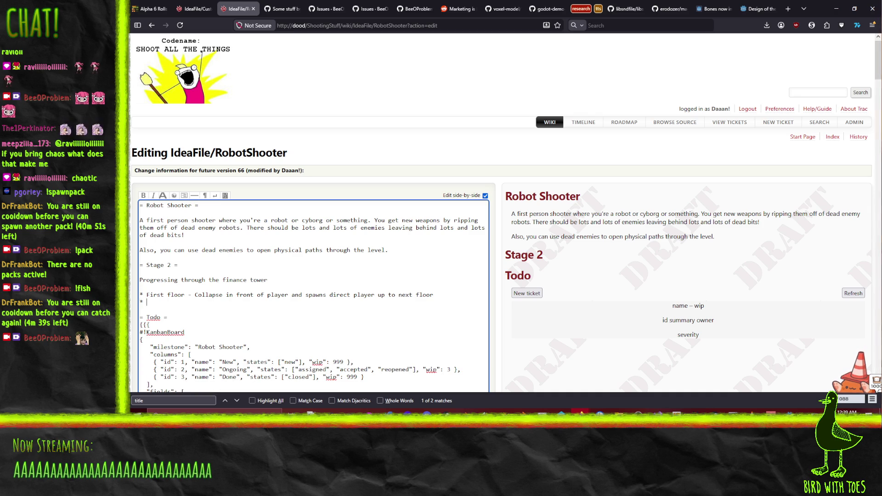
{"action": "type", "text": "Floor 2"}
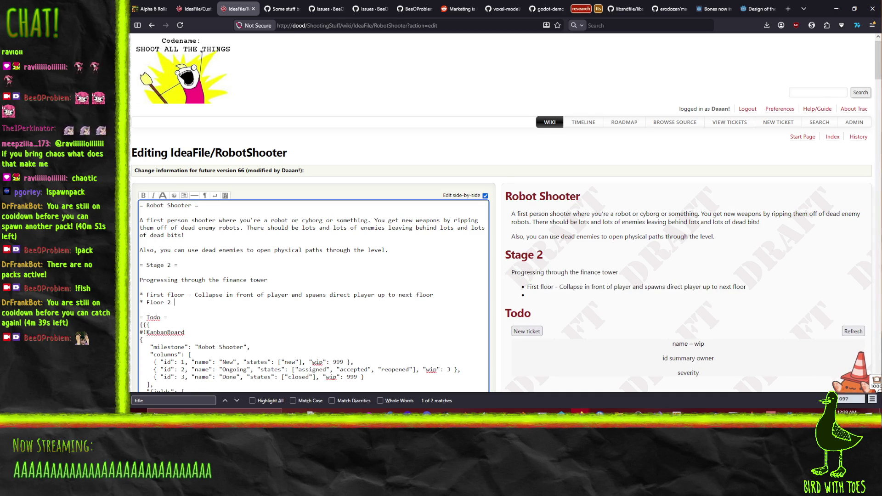
{"action": "key", "text": "BackSpace"}
{"action": "key", "text": "BackSpace"}
{"action": "key", "text": "BackSpace"}
{"action": "type", "text": "Sec"}
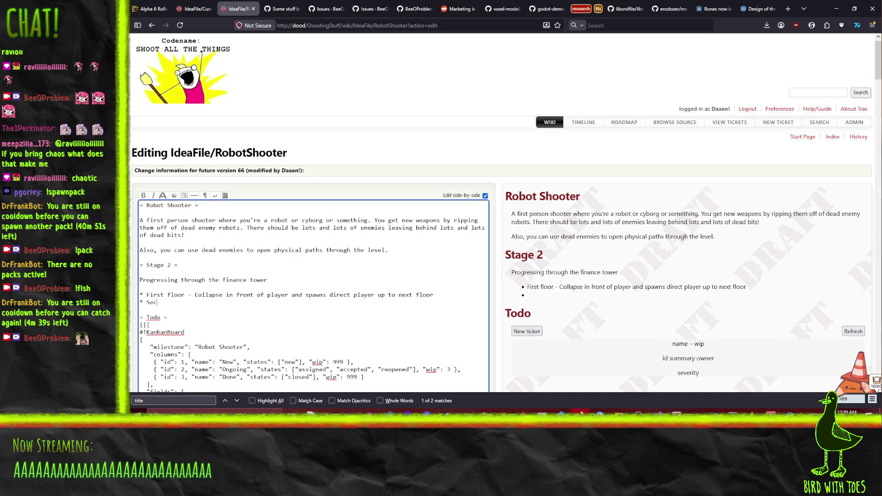
{"action": "type", "text": "ond floor - Fi"}
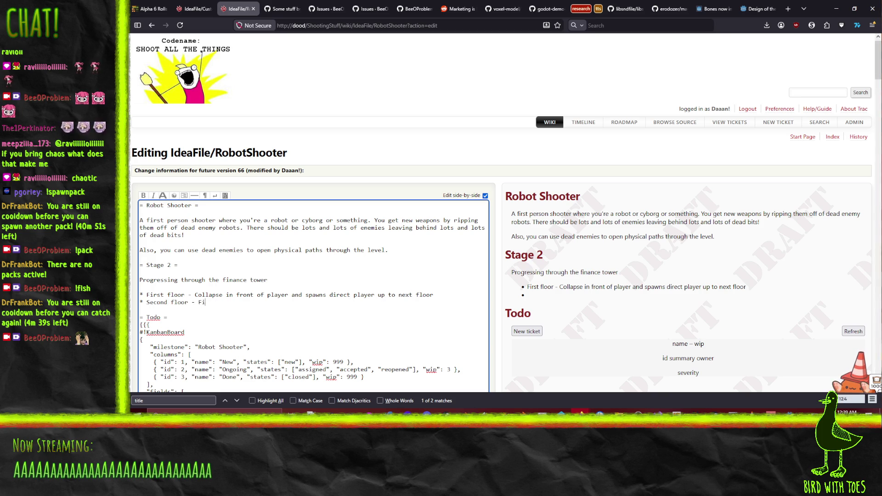
{"action": "type", "text": "ght past r"}
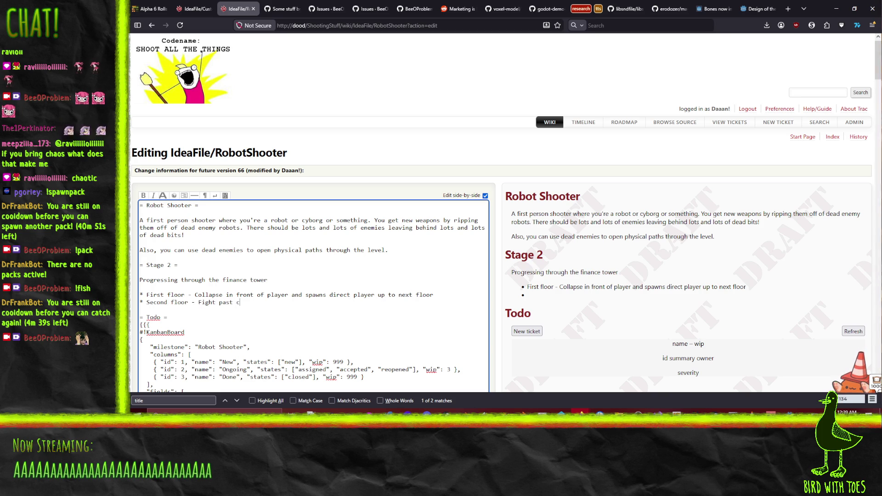
{"action": "type", "text": "ocket en"}
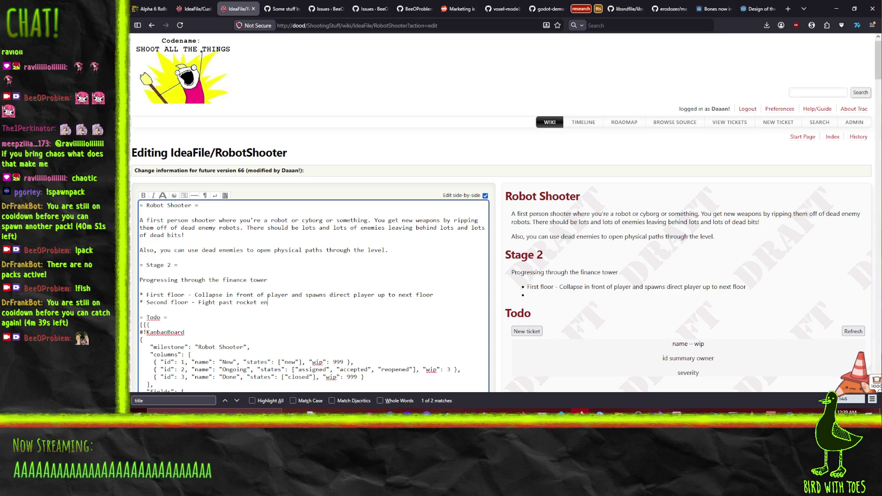
{"action": "type", "text": "emies to "}
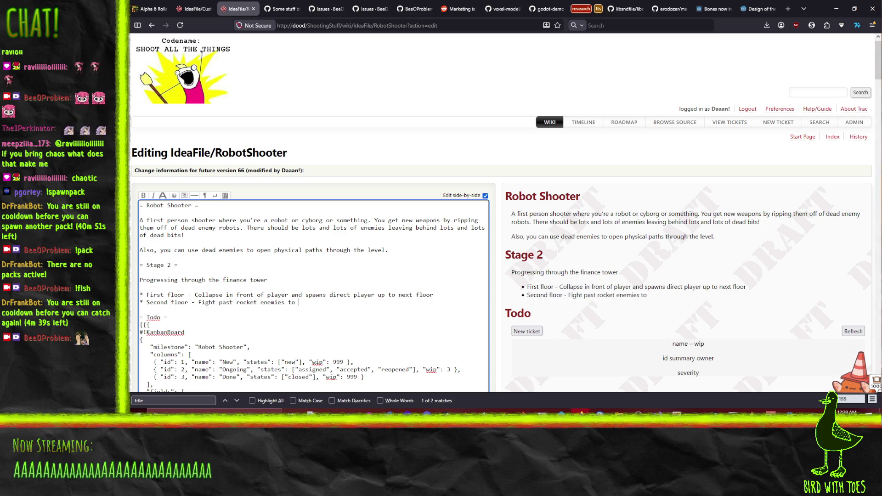
{"action": "type", "text": "a"}
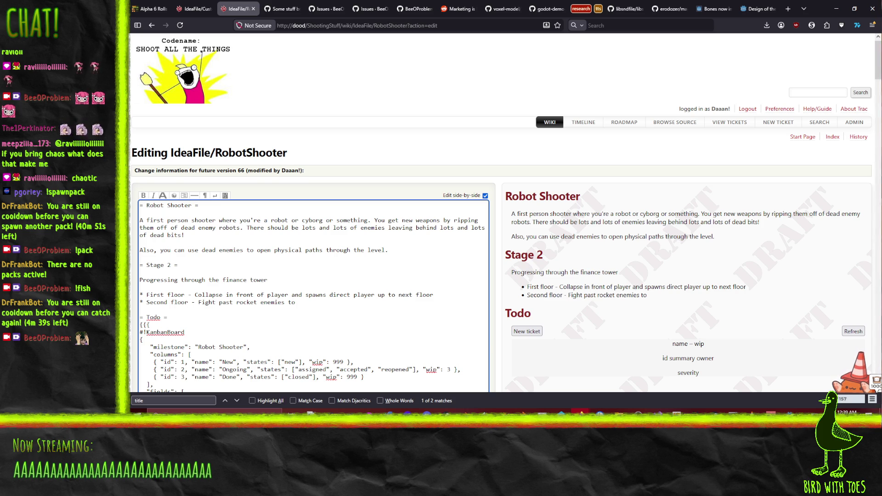
{"action": "type", "text": "blockage, pull to reveal sta"}
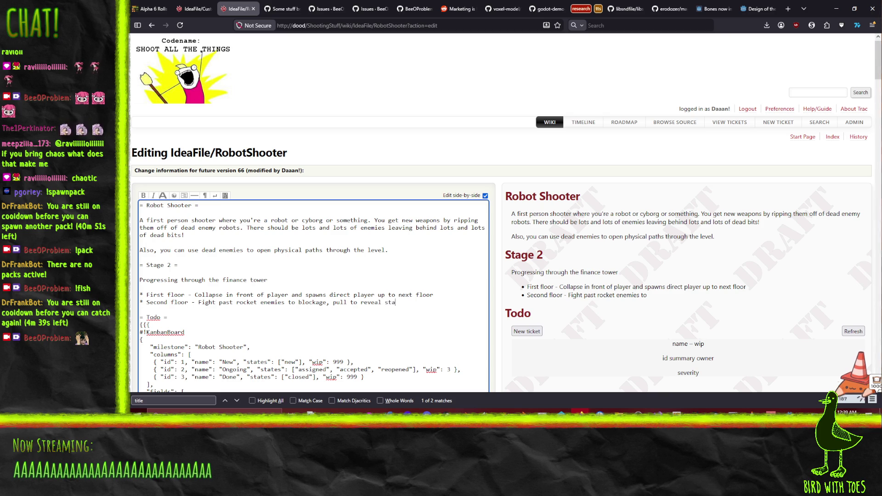
{"action": "type", "text": "ir well"}
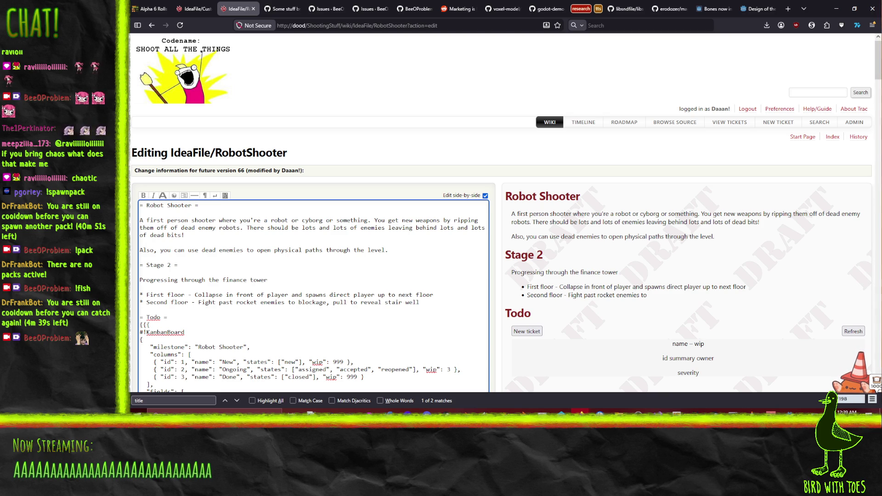
{"action": "type", "text": " and tri"}
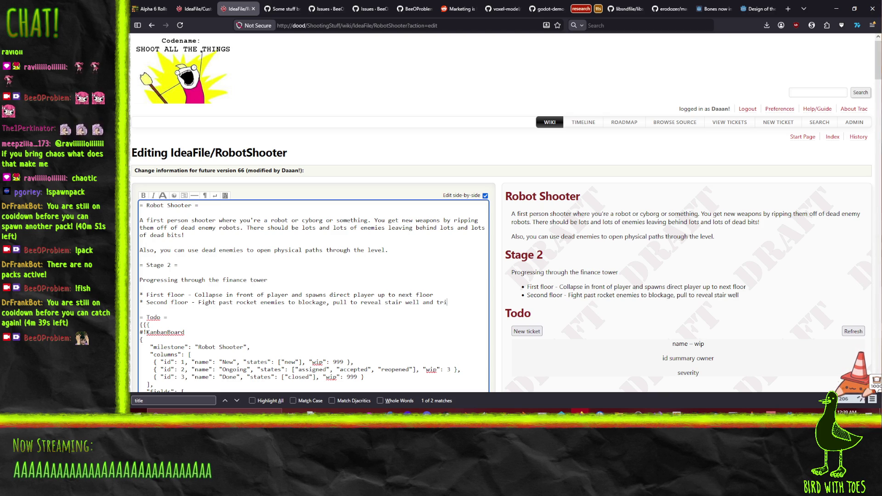
{"action": "type", "text": "gger spawns"}
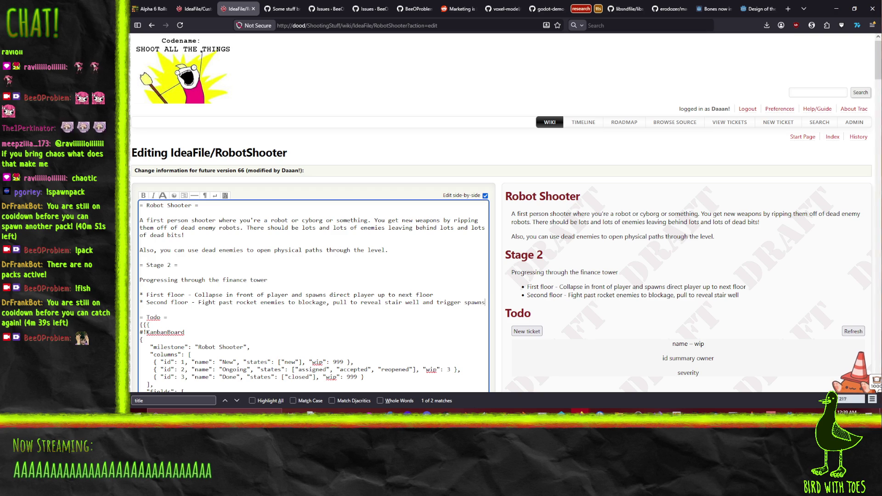
{"action": "key", "text": "Return"}
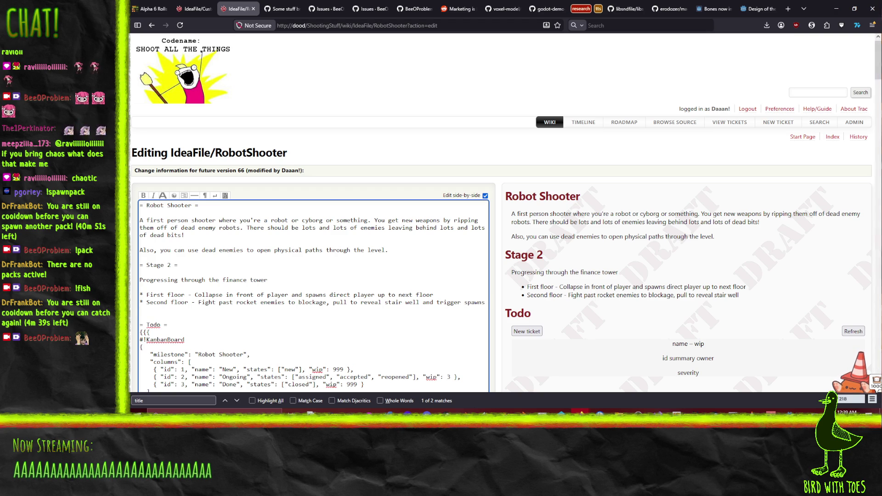
{"action": "type", "text": "* "}
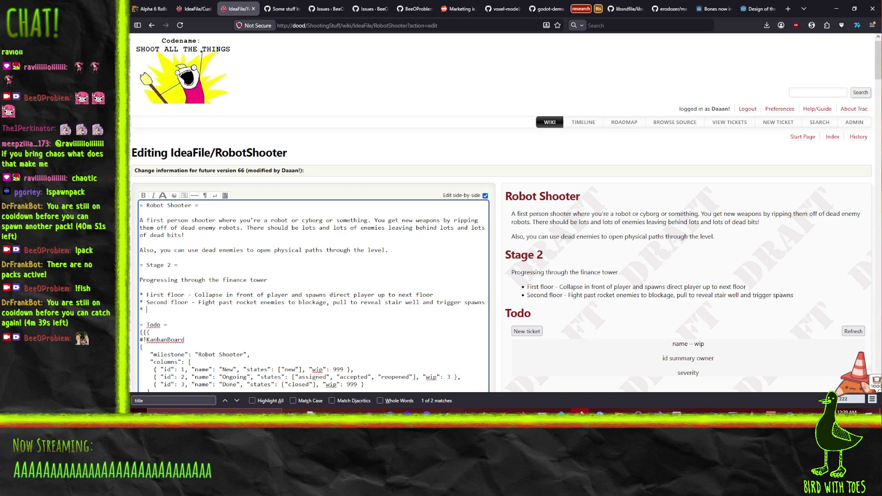
{"action": "type", "text": "Third floor - "}
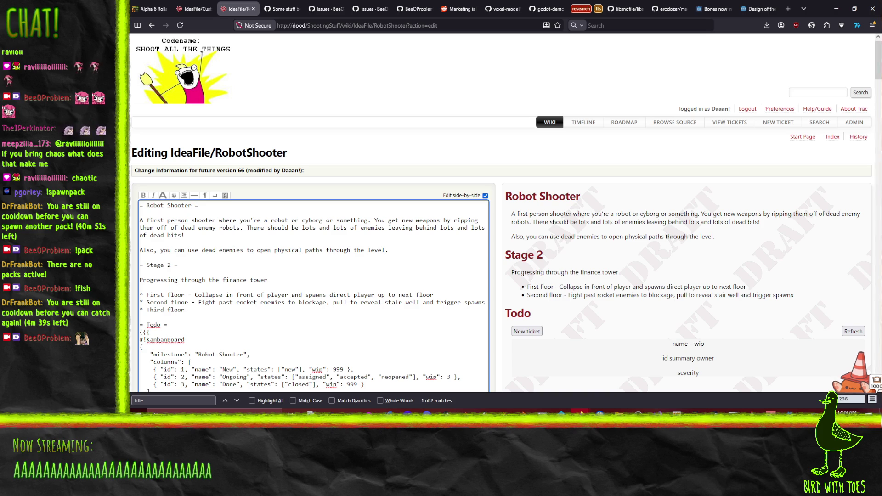
{"action": "type", "text": "Fight ro"}
- Make the Third floor bullet read 'Circle from stairs to other side stairs, enemies enter through broken window on wide side'
{"action": "key", "text": "BackSpace"}
{"action": "key", "text": "BackSpace"}
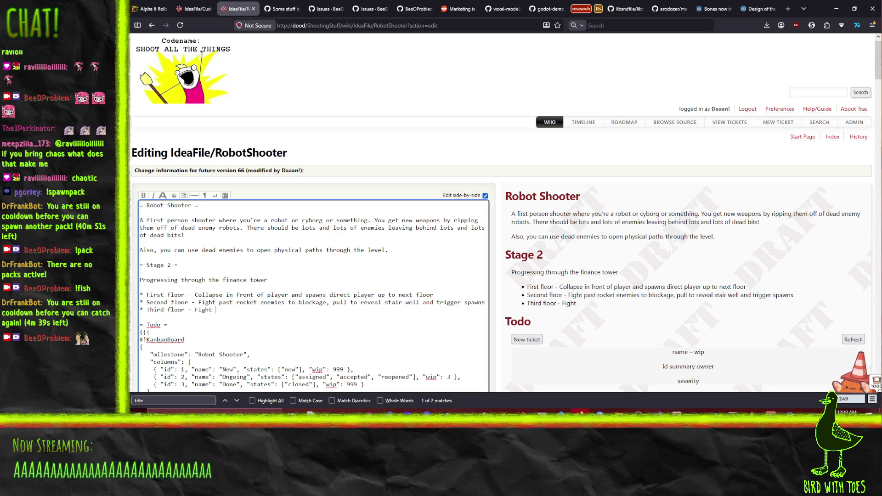
{"action": "key", "text": "BackSpace"}
{"action": "key", "text": "BackSpace"}
{"action": "key", "text": "BackSpace"}
{"action": "type", "text": "Circle from stairs t"}
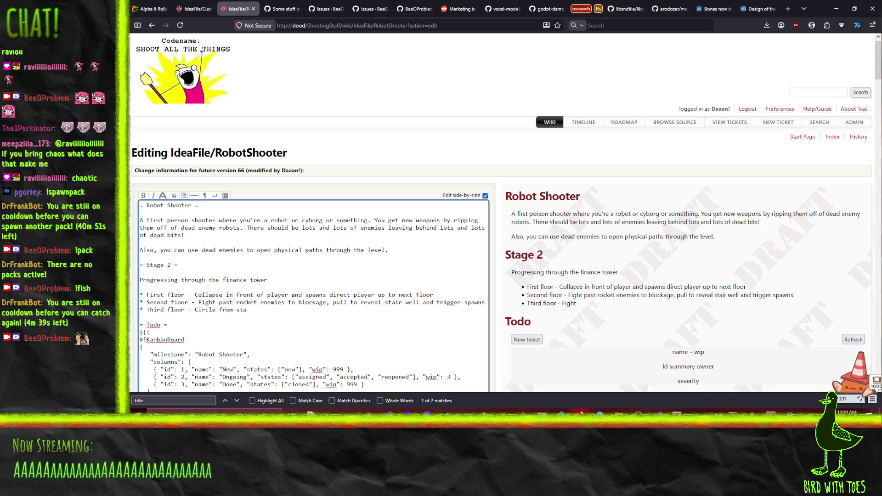
{"action": "type", "text": "o other"}
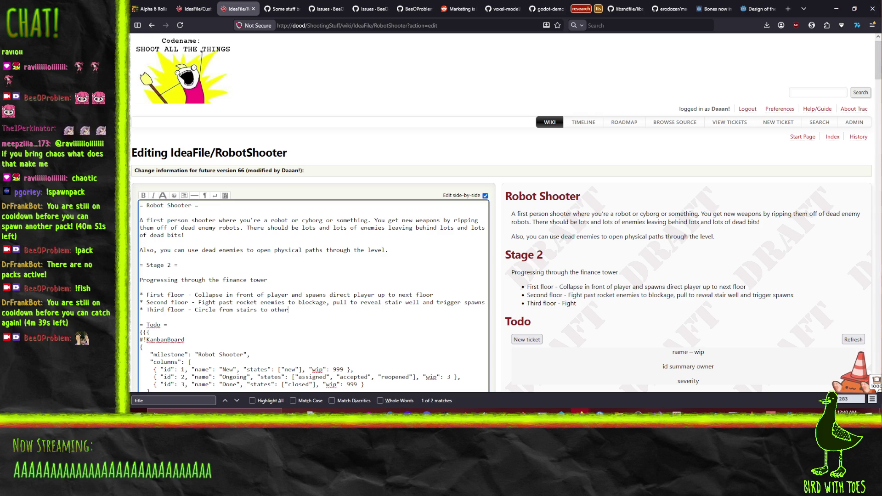
{"action": "type", "text": " side stairs, enemies enter through broken window"}
{"action": "key", "text": "BackSpace"}
{"action": "key", "text": "BackSpace"}
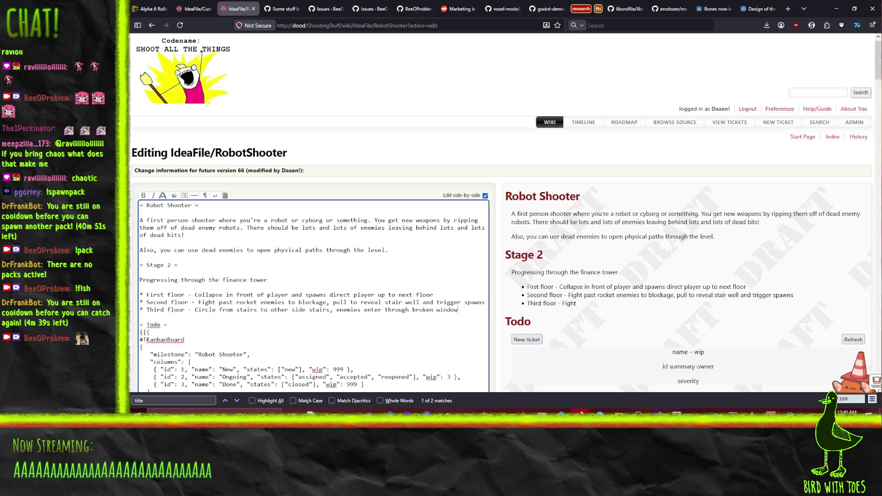
{"action": "type", "text": "on wide side"}
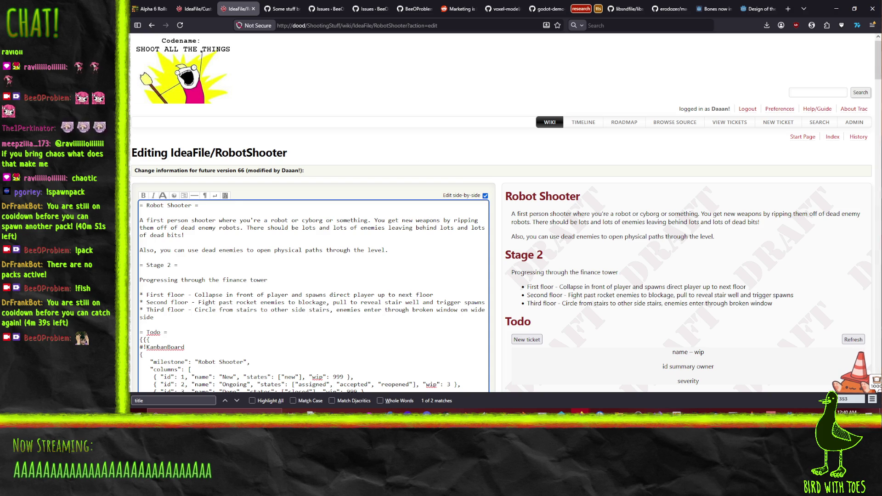
- Add bullets on the pit separating player stairwell from destination and the inaccessible fourth floor
{"action": "key", "text": "Return"}
{"action": "type", "text": "*"}
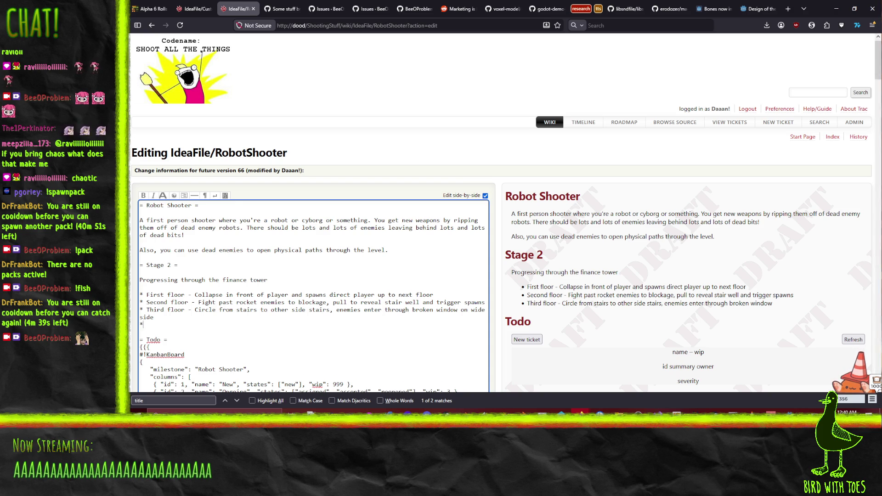
{"action": "type", "text": " pit s"}
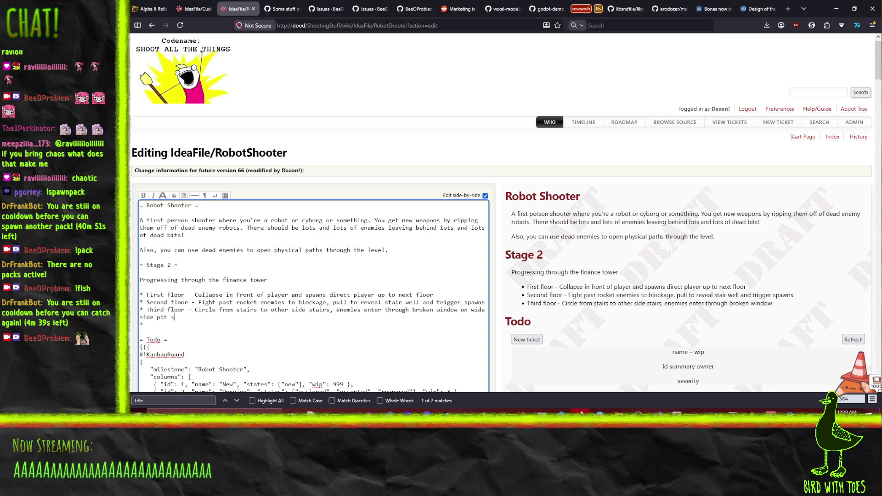
{"action": "type", "text": "eparate player stai"}
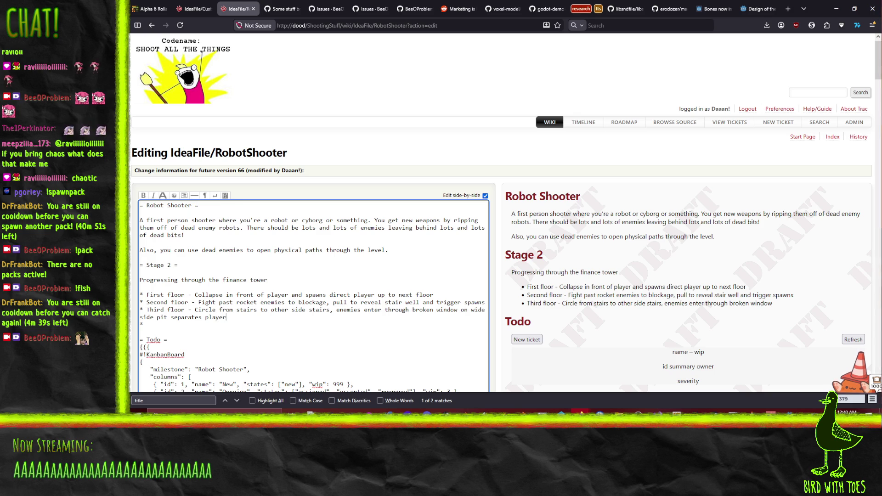
{"action": "type", "text": "r"}
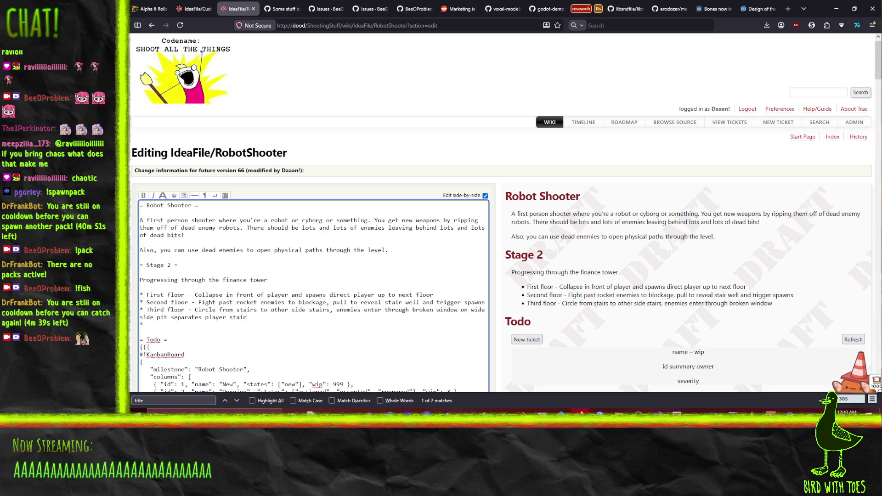
{"action": "type", "text": "well from"}
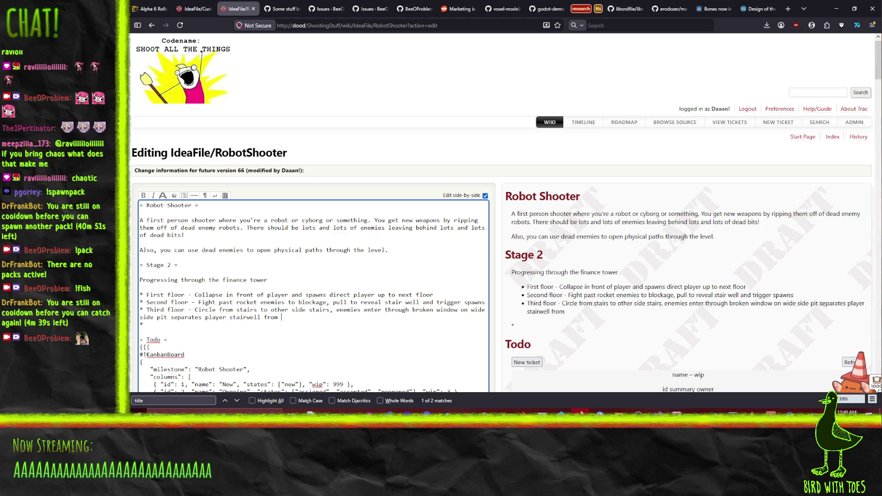
{"action": "type", "text": "desination"}
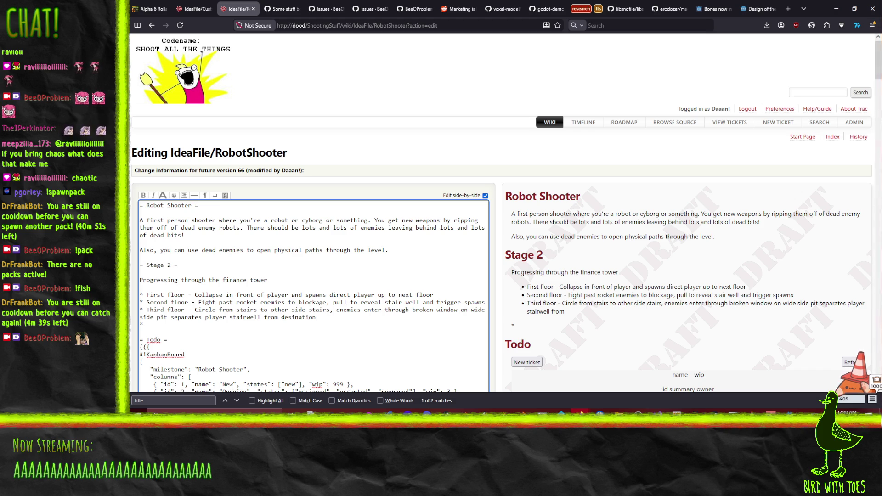
{"action": "left_click", "coordinate": [143, 325]}
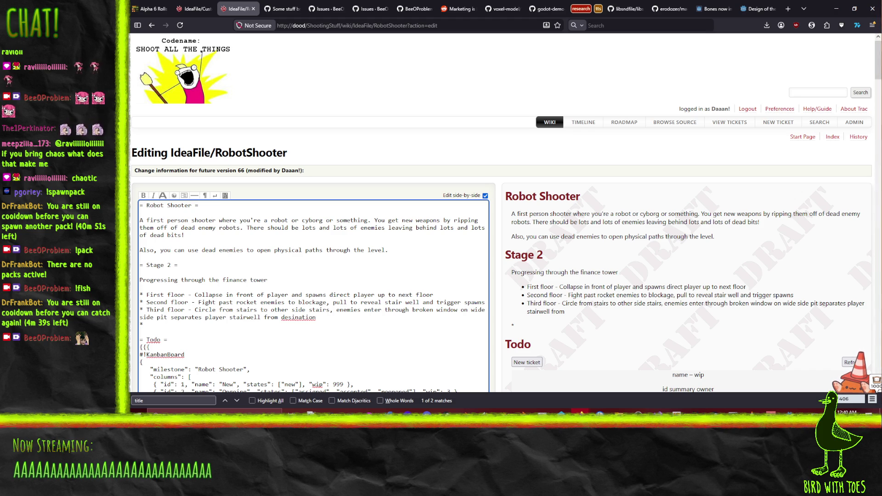
{"action": "right_click", "coordinate": [292, 317]}
{"action": "left_click", "coordinate": [329, 80]}
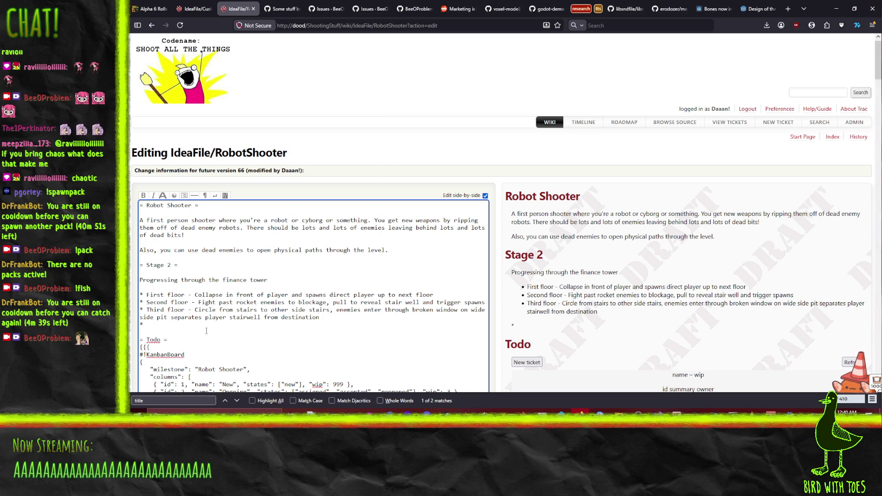
{"action": "type", "text": "Cannot a"}
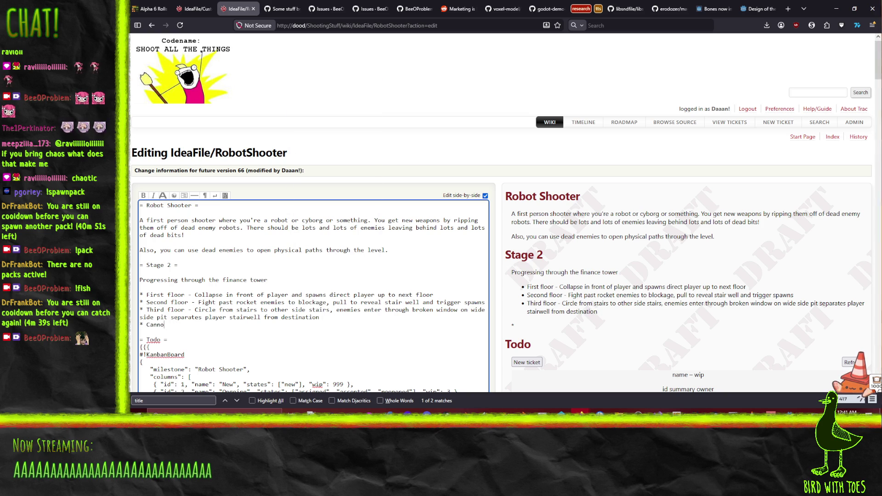
{"action": "type", "text": "ccess four"}
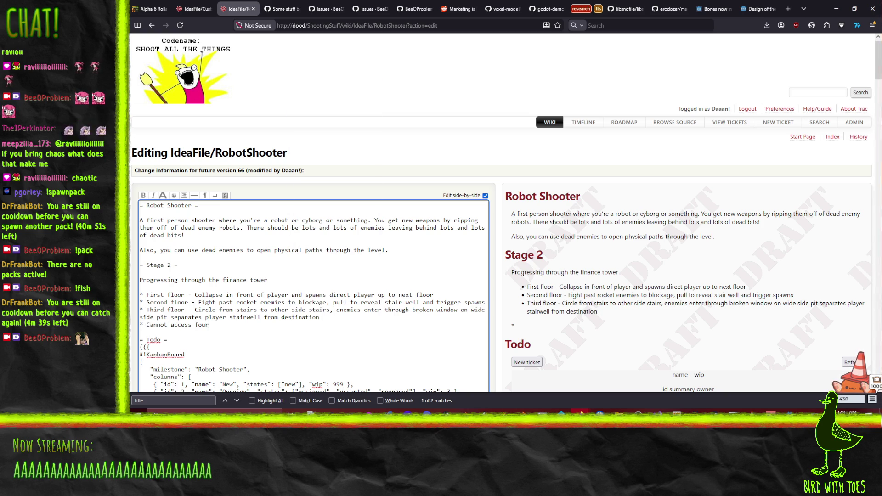
{"action": "type", "text": "th floor, s"}
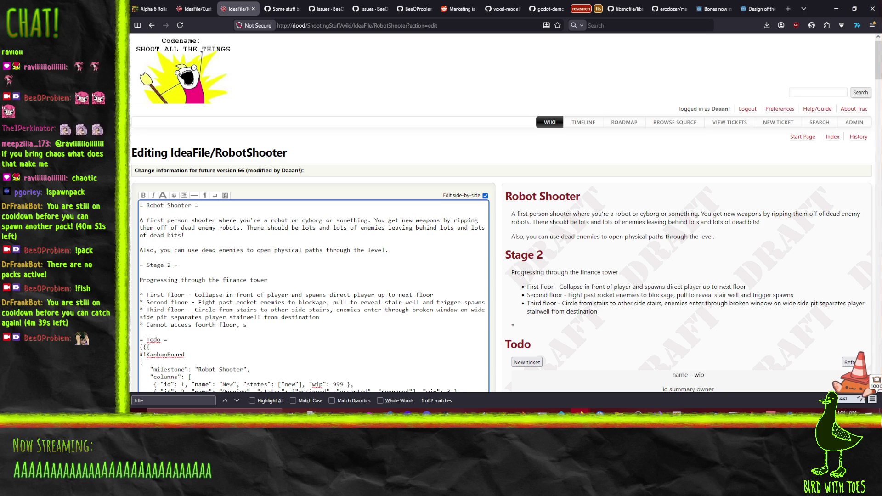
{"action": "type", "text": "tairwell"}
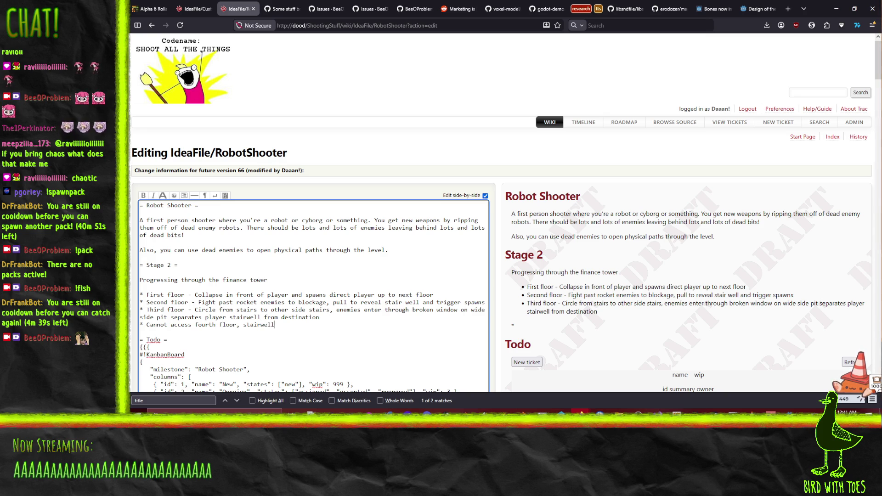
{"action": "type", "text": " has hole to ele"}
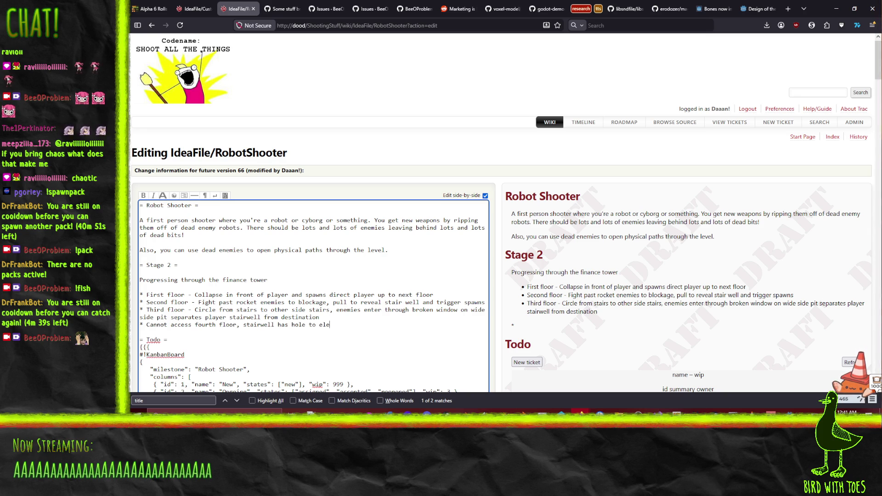
{"action": "type", "text": "vator shaft"}
- Add the bullet 'Jump to first elevator, pull counterweight to bring down second'
{"action": "key", "text": "Return"}
{"action": "type", "text": "* Jump "}
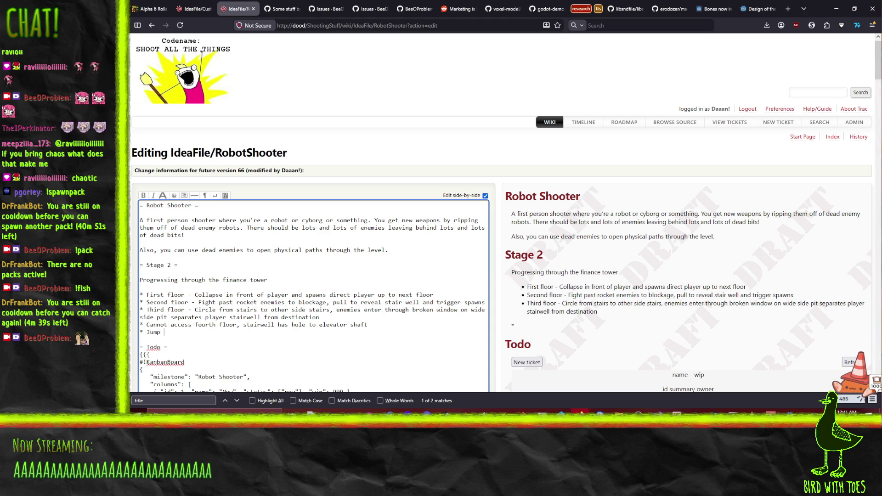
{"action": "type", "text": "to first elevator"}
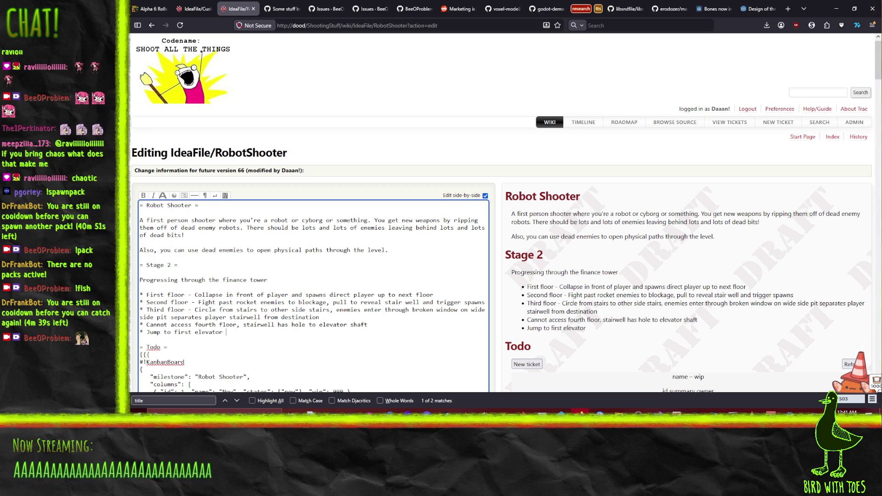
{"action": "key", "text": "BackSpace"}
{"action": "type", "text": ", pull counterweight to bring down second"}
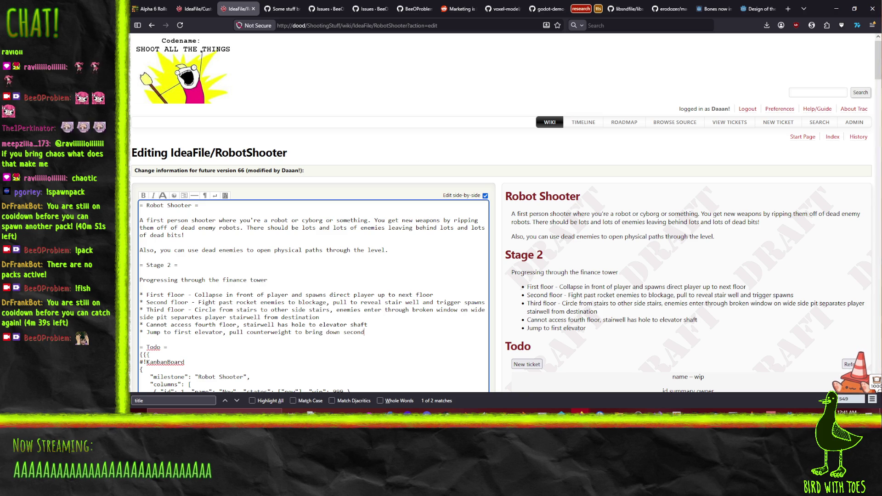
- Add bullets 'On second drop it to surf to 4th floor above lobby' and 'Lobby + 4 -'
{"action": "key", "text": "Return"}
{"action": "type", "text": "* On second d"}
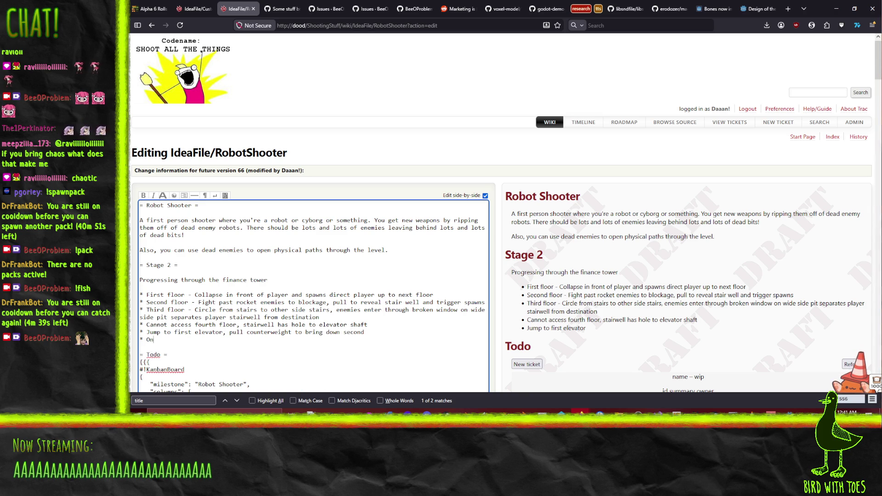
{"action": "type", "text": "rop"}
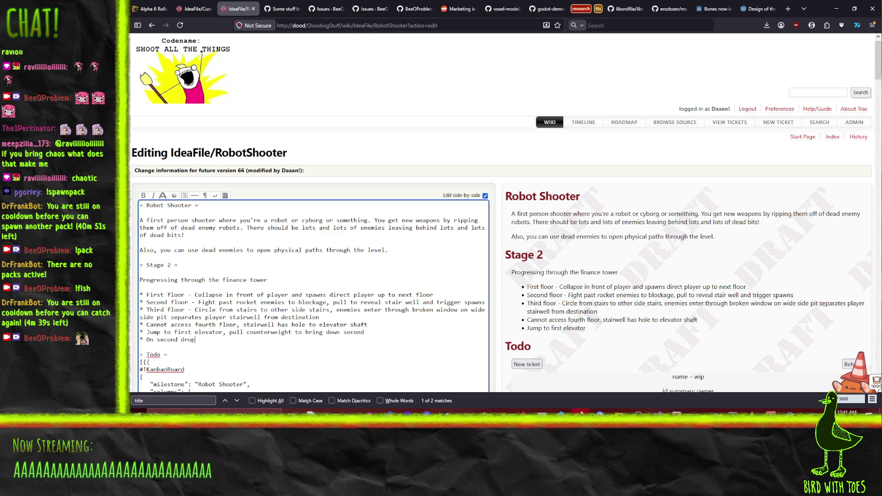
{"action": "type", "text": " it to su"}
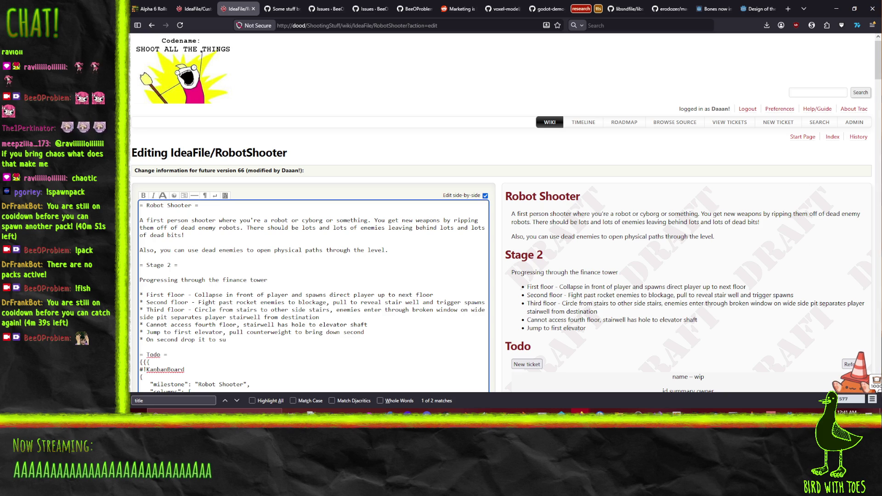
{"action": "type", "text": "rf to "}
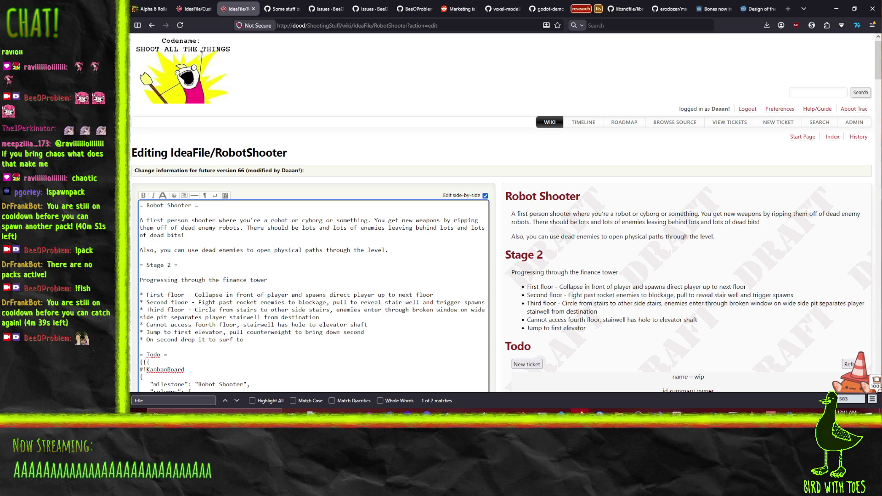
{"action": "type", "text": "4th floor above lobby"}
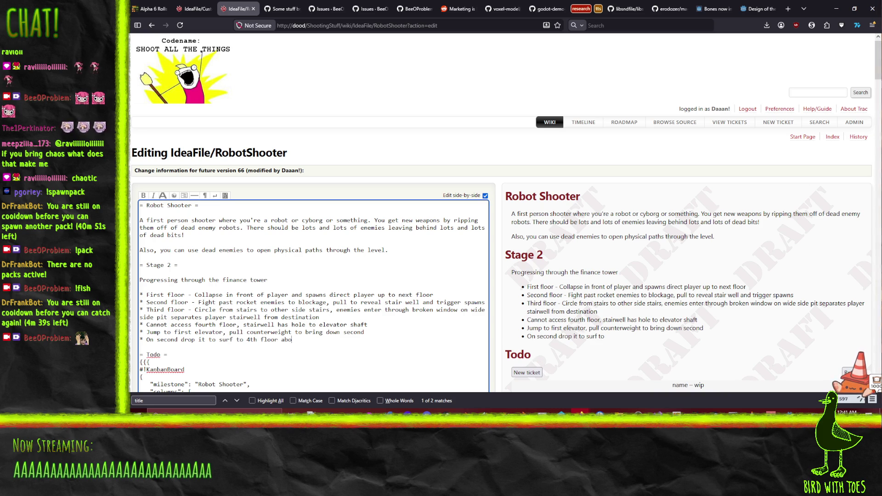
{"action": "key", "text": "Return"}
{"action": "type", "text": "*"}
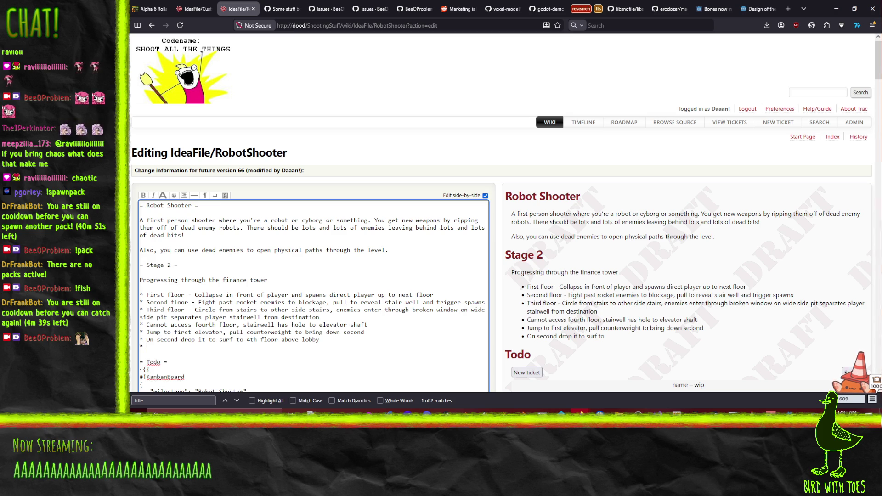
{"action": "type", "text": " Lobby"}
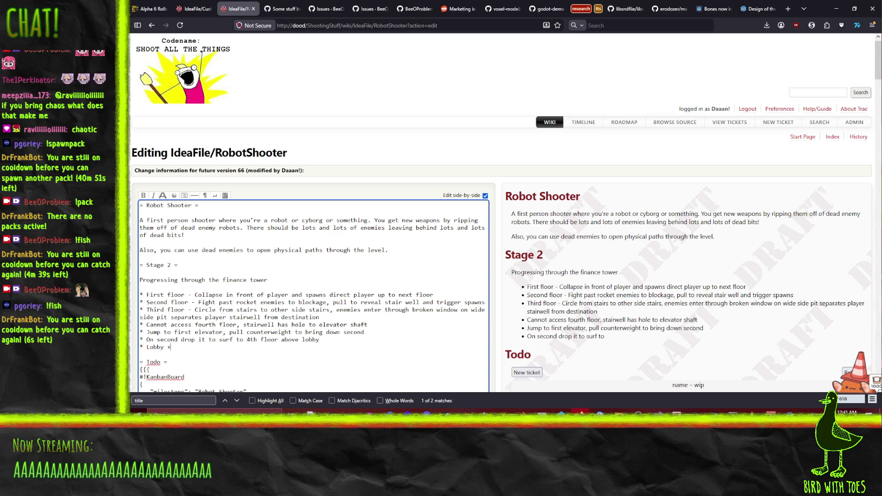
{"action": "type", "text": " + 4 "}
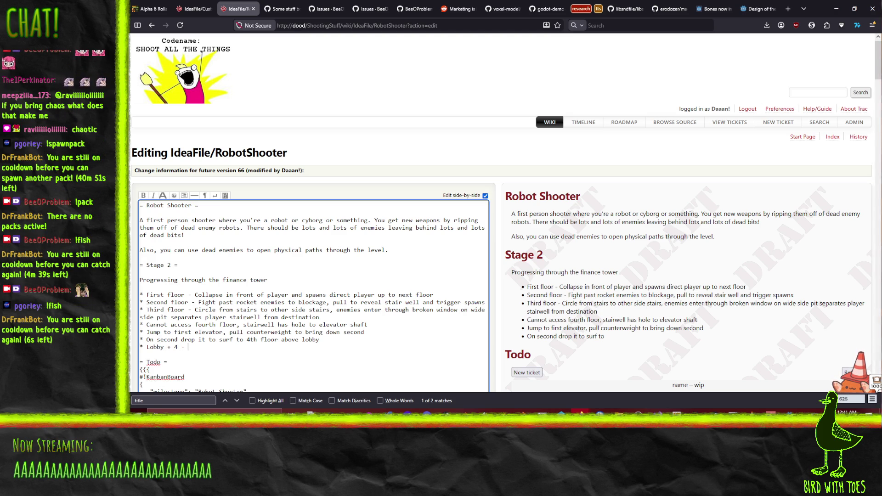
{"action": "type", "text": "-"}
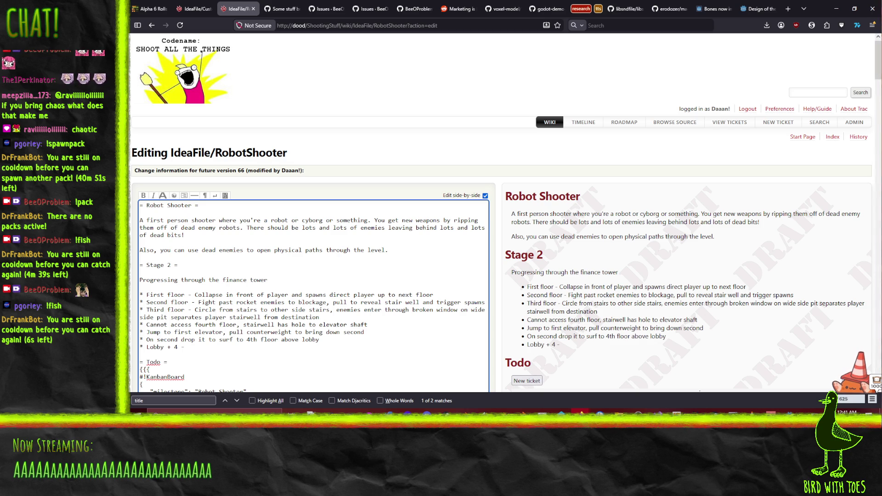
{"action": "key", "text": "alt+Tab"}
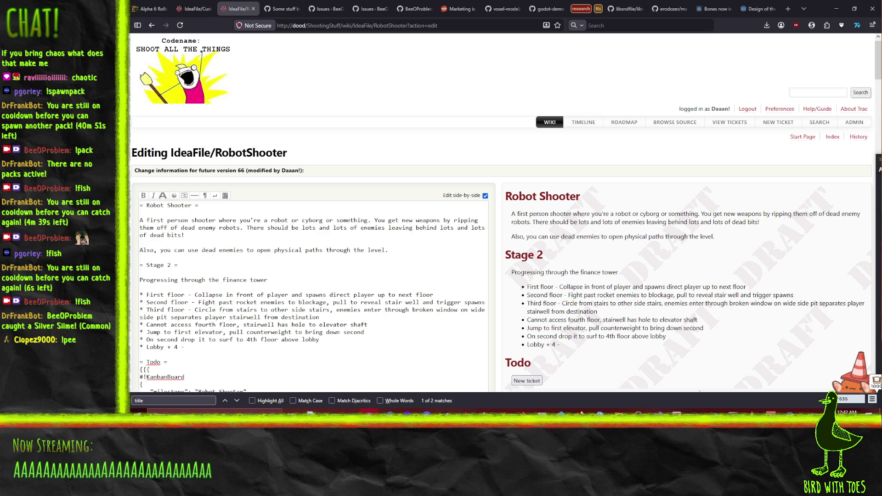
- Bring the magick_dumps GitHub README window forward and drag it over the Krita Level2 sketch
{"action": "left_click", "coordinate": [539, 413]}
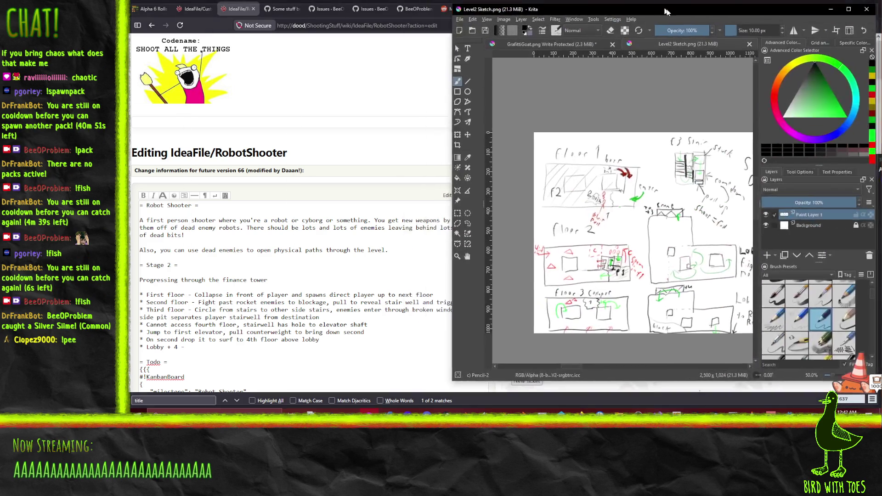
{"action": "left_click_drag", "start_coordinate": [595, 377], "coordinate": [644, 384]}
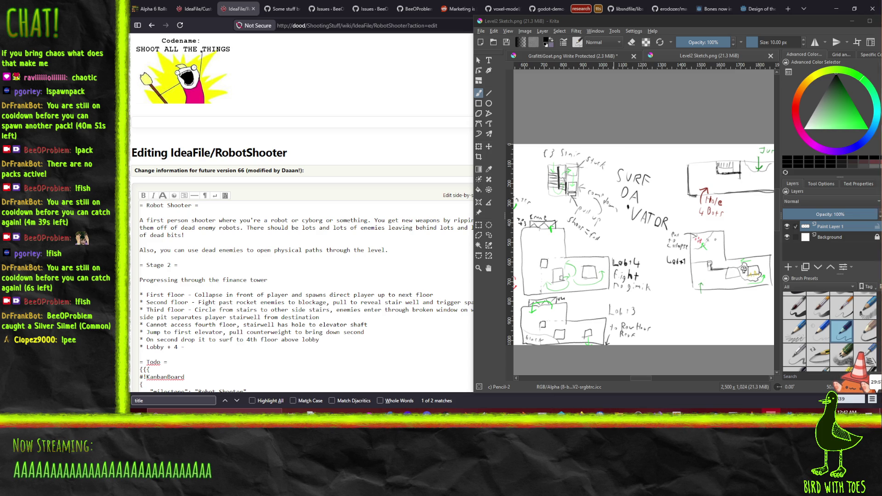
{"action": "mouse_move", "coordinate": [581, 411]}
{"action": "mouse_move", "coordinate": [604, 385]}
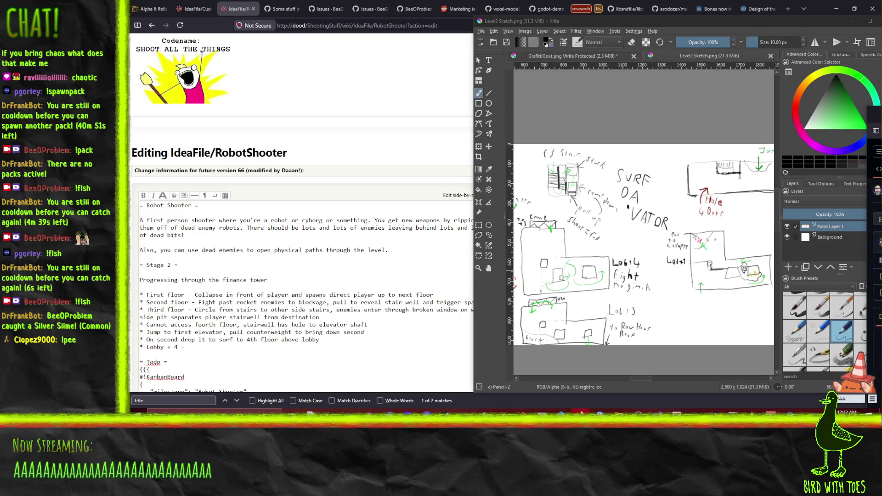
{"action": "scroll", "coordinate": [781, 276], "scroll_direction": "down", "scroll_amount": 2}
{"action": "mouse_move", "coordinate": [873, 121]}
{"action": "left_mouse_down"}
{"action": "mouse_move", "coordinate": [646, 74]}
{"action": "mouse_move", "coordinate": [613, 37]}
{"action": "left_mouse_up"}
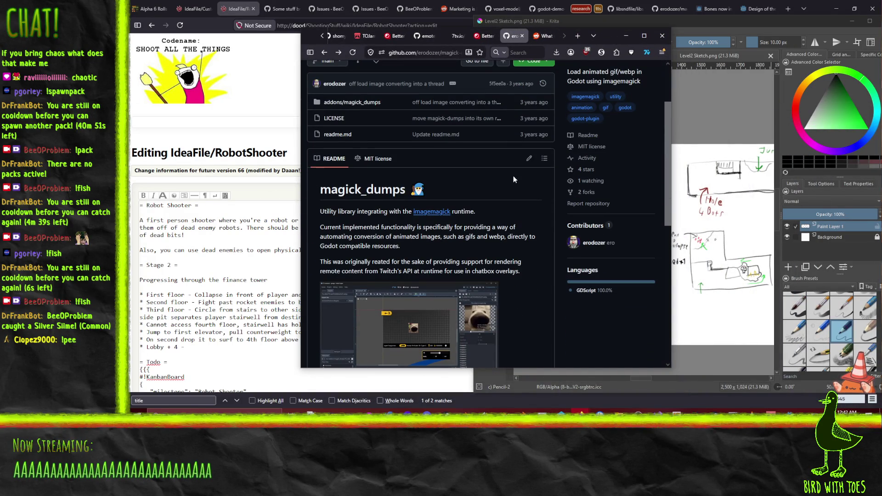
- Read down the magick_dumps README, push its window off-screen, then add '-' after Lobby + 4
{"action": "scroll", "coordinate": [510, 177], "scroll_direction": "down", "scroll_amount": 2}
{"action": "scroll", "coordinate": [516, 175], "scroll_direction": "down", "scroll_amount": 1}
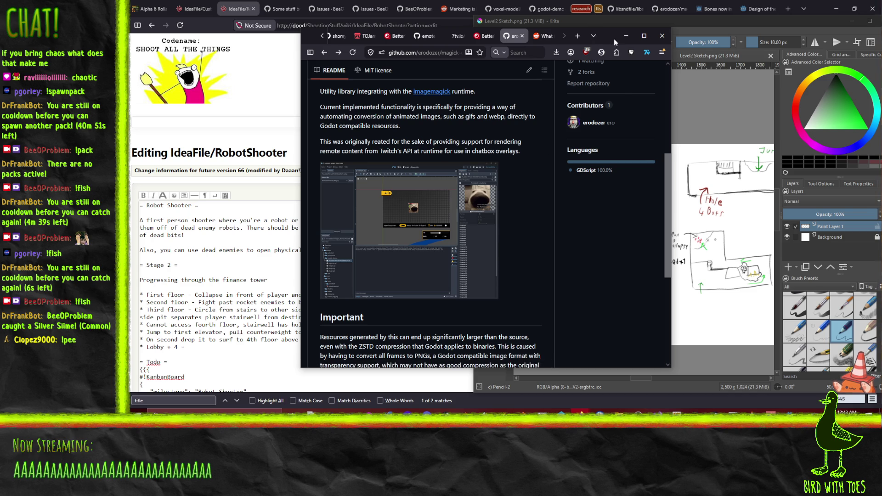
{"action": "mouse_move", "coordinate": [606, 32]}
{"action": "left_mouse_down"}
{"action": "mouse_move", "coordinate": [718, 64]}
{"action": "mouse_move", "coordinate": [723, 48]}
{"action": "mouse_move", "coordinate": [683, 43]}
{"action": "left_mouse_up"}
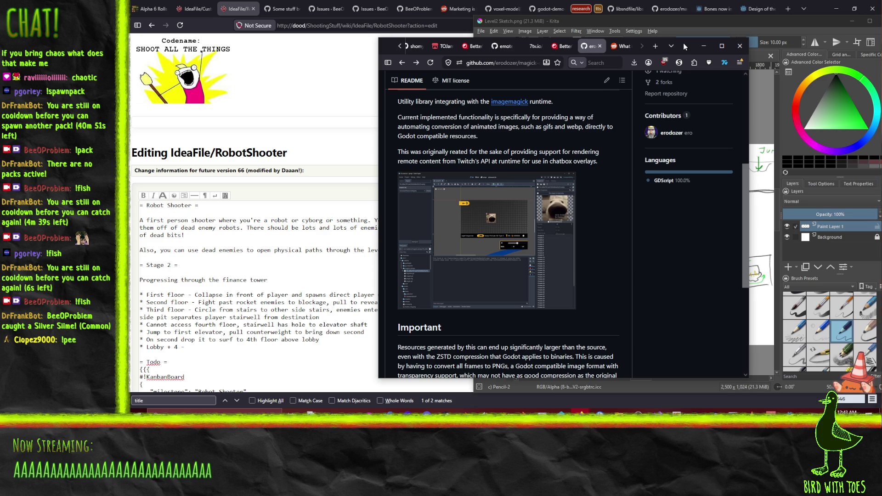
{"action": "left_click_drag", "start_coordinate": [683, 43], "coordinate": [881, 42]}
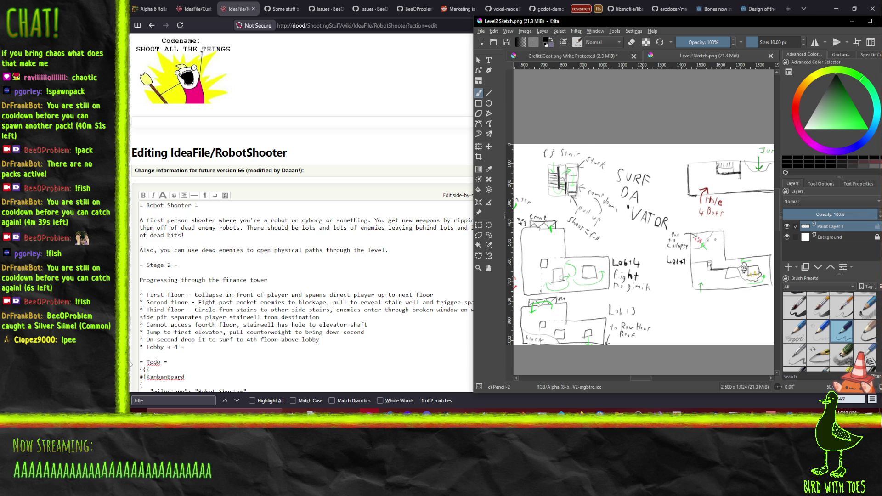
{"action": "left_click", "coordinate": [183, 350]}
{"action": "type", "text": "-"}
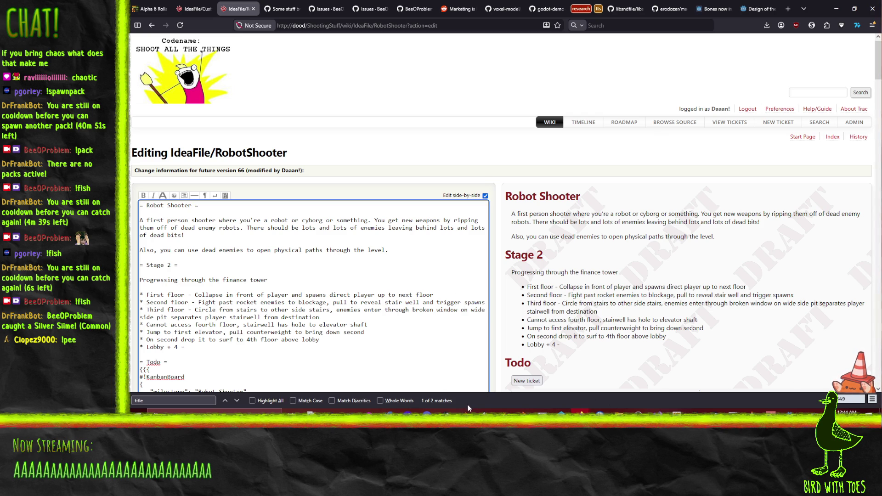
- Check the Level2 sketch's lobby, then continue Lobby + 4 with 'open space(ish) w mix of enemies, fight to far side'
{"action": "left_click", "coordinate": [370, 410]}
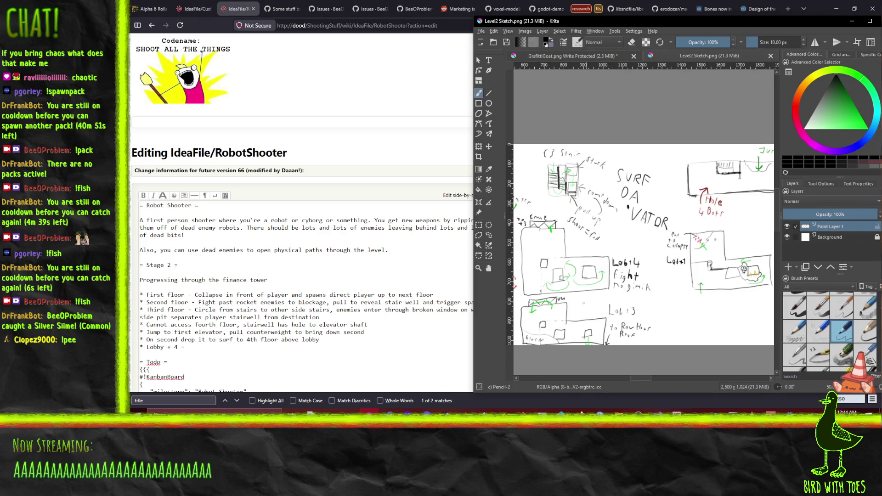
{"action": "scroll", "coordinate": [588, 299], "scroll_direction": "up", "scroll_amount": 3, "text": "ctrl"}
{"action": "scroll", "coordinate": [660, 276], "scroll_direction": "down", "scroll_amount": 1, "text": "ctrl"}
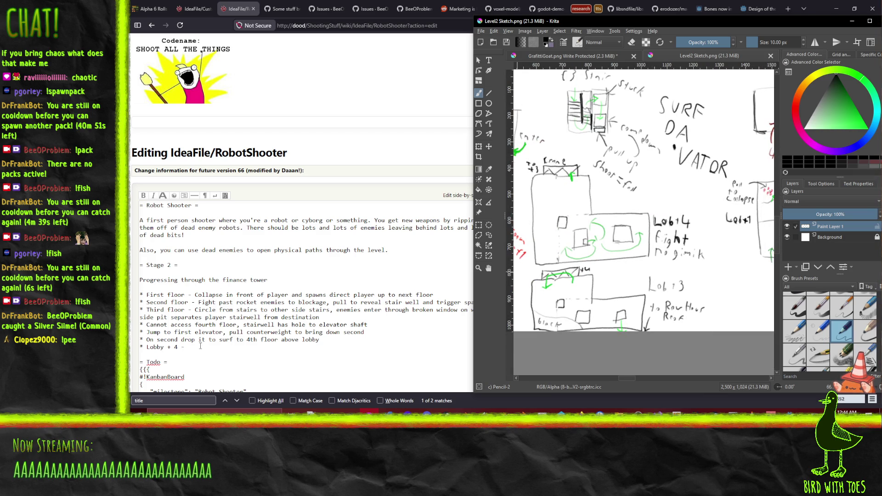
{"action": "left_click", "coordinate": [201, 347]}
{"action": "type", "text": "o"}
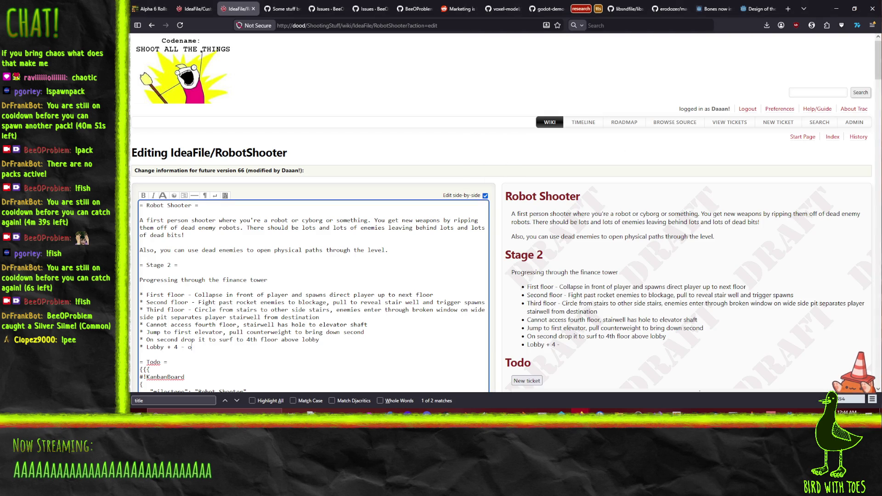
{"action": "type", "text": "pen space"}
{"action": "type", "text": "(ish) w "}
{"action": "type", "text": "mix of enemies, fight to far side"}
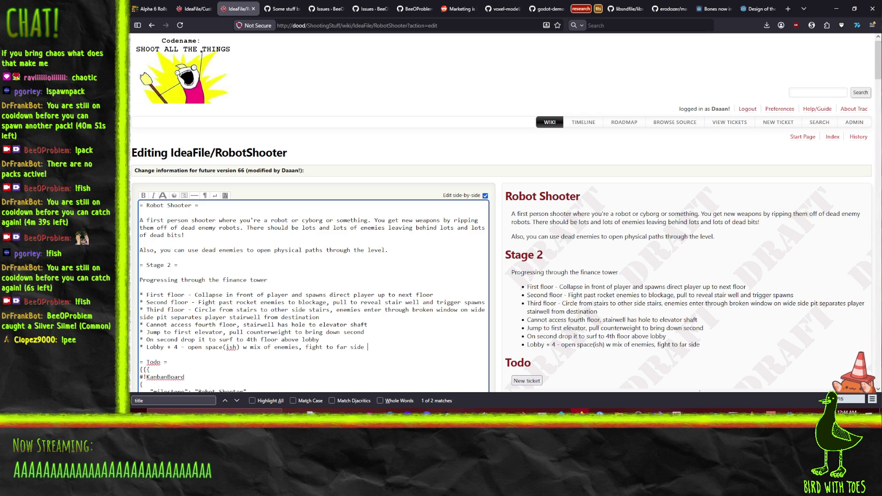
- End the Lobby + 4 bullet with 'where collapsed crane gives access to next floor down' and begin a new line
{"action": "type", "text": "where collapsed crane gives access to next floor down"}
{"action": "key", "text": "Return"}
- Add enemy sub-bullets: melee (limited, fast, skirmish, walking), flying mid-range, and big tough guys in back
{"action": "type", "text": "* "}
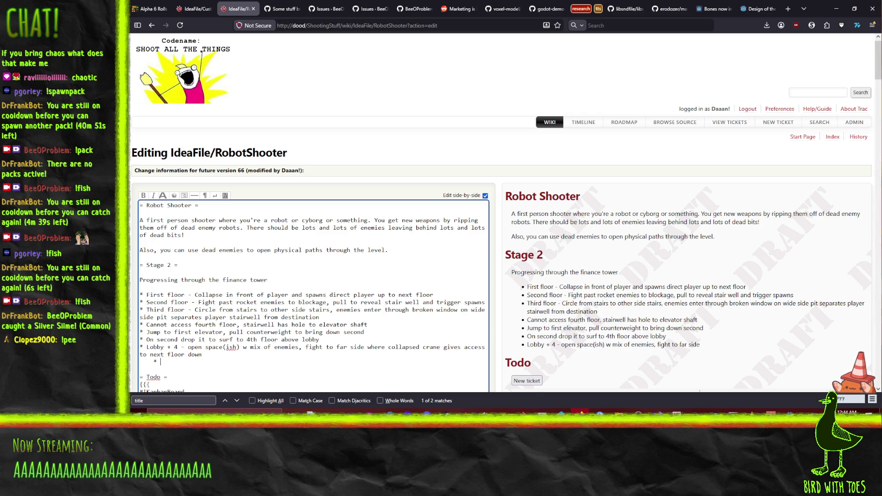
{"action": "type", "text": "Melee "}
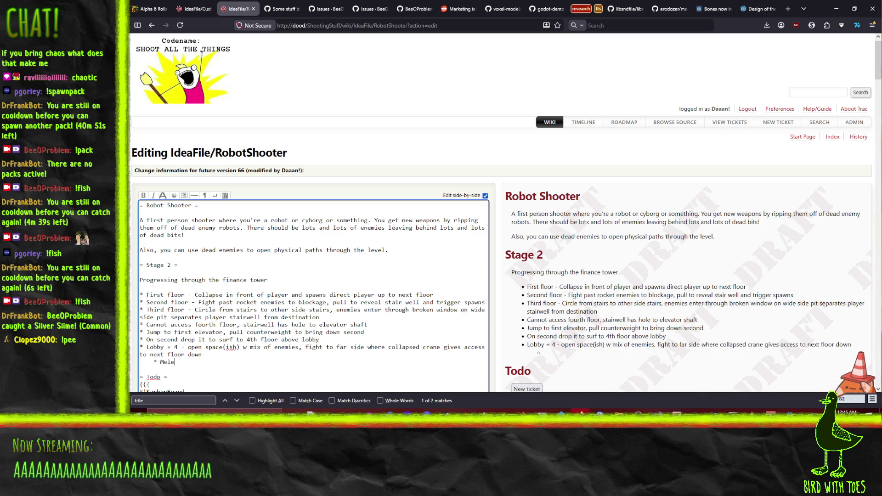
{"action": "type", "text": "enemies (lim"}
{"action": "type", "text": "ited num"}
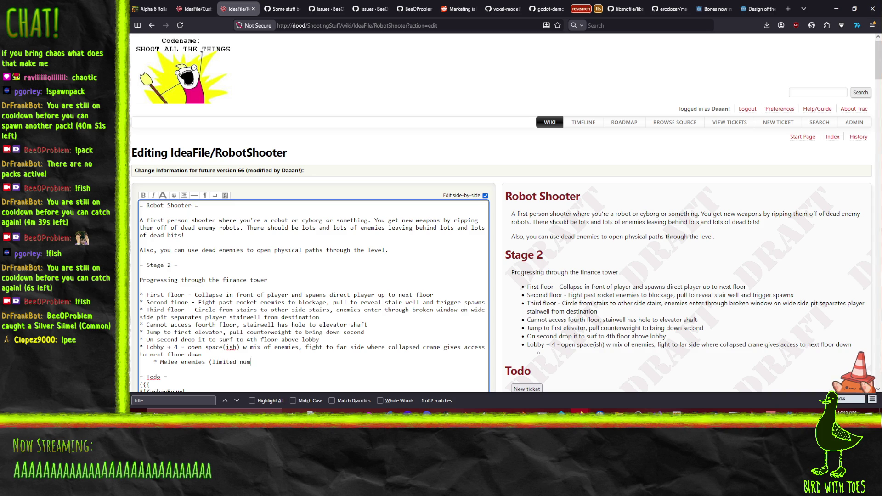
{"action": "type", "text": "ber, fast, skr"}
{"action": "key", "text": "BackSpace"}
{"action": "key", "text": "BackSpace"}
{"action": "type", "text": "kirmish, walkin"}
{"action": "type", "text": "g)"}
{"action": "key", "text": "Return"}
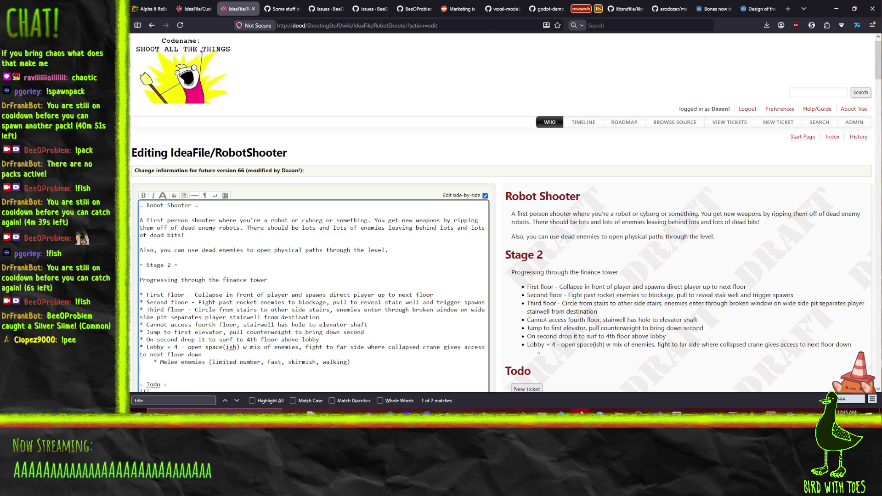
{"action": "type", "text": "* "}
{"action": "type", "text": "Mid"}
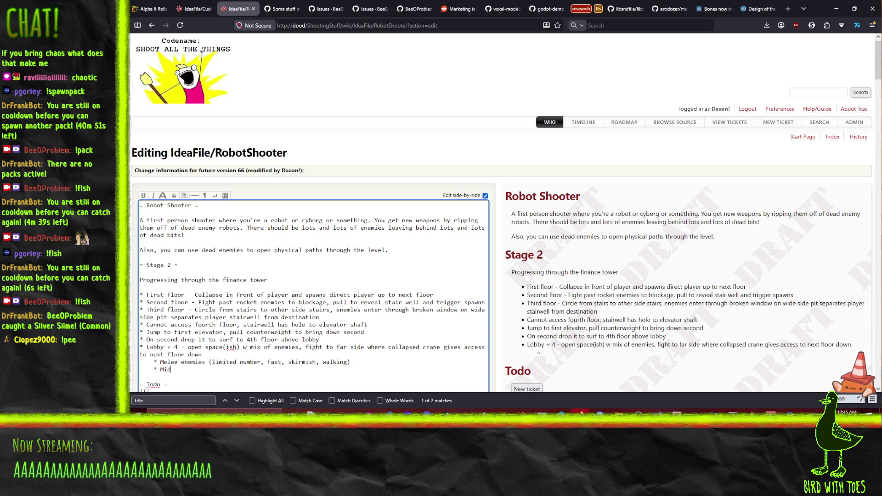
{"action": "type", "text": "-range ra"}
{"action": "type", "text": "nged"}
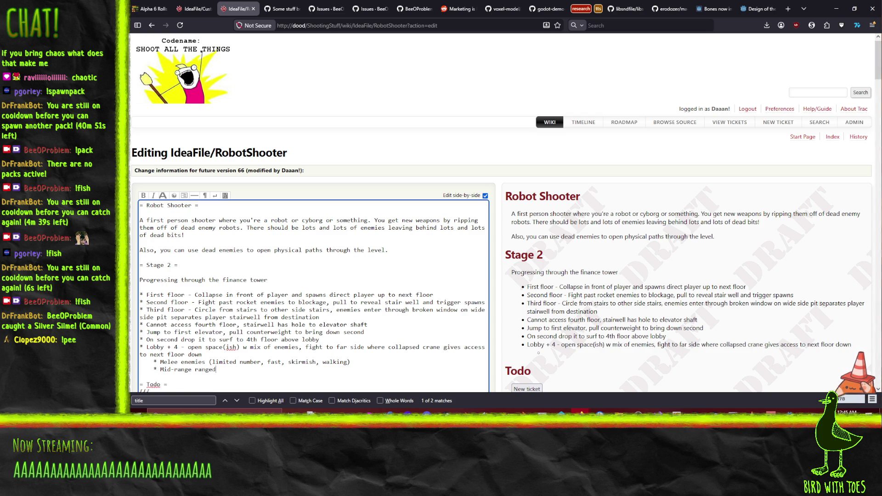
{"action": "type", "text": " (flyin"}
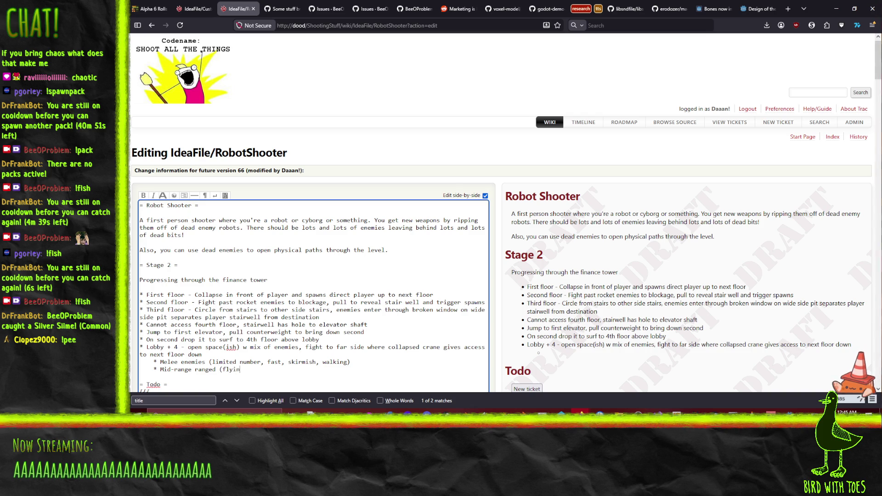
{"action": "type", "text": "g, infinite, "}
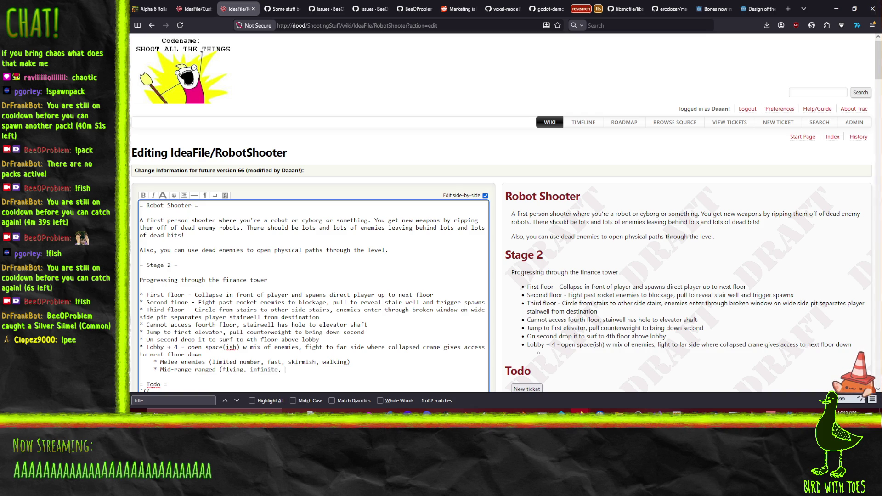
{"action": "type", "text": "come in through windows)"}
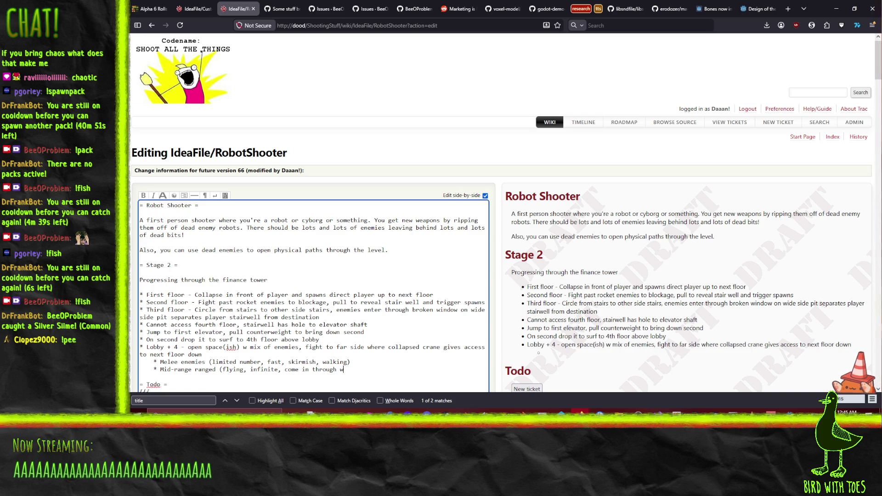
{"action": "key", "text": "Return"}
{"action": "type", "text": "Big rou"}
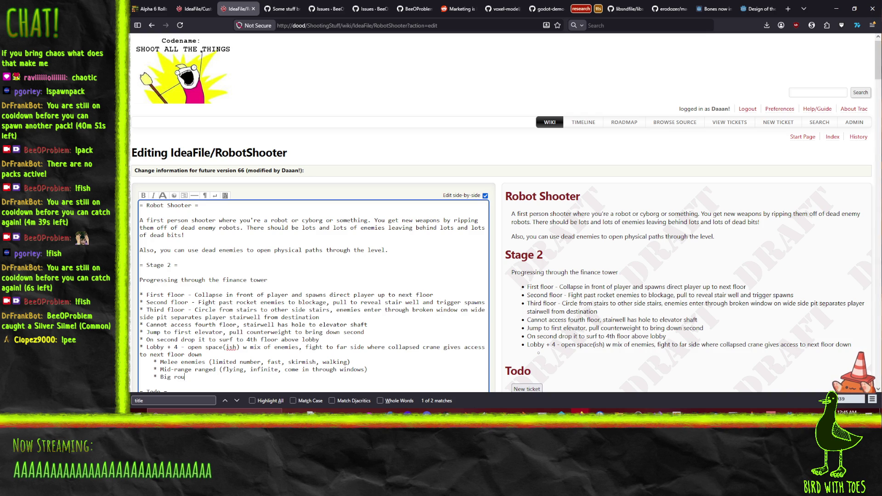
{"action": "key", "text": "BackSpace"}
{"action": "key", "text": "BackSpace"}
{"action": "key", "text": "BackSpace"}
{"action": "type", "text": "tough guys"}
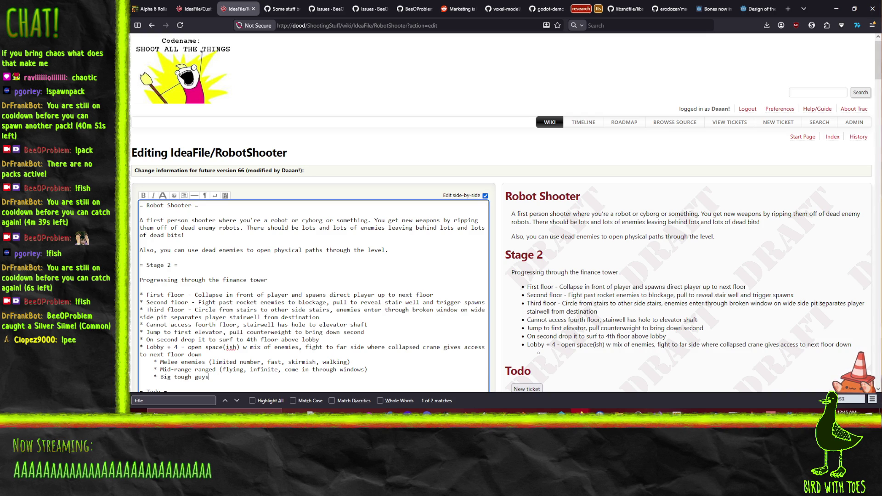
{"action": "type", "text": " in"}
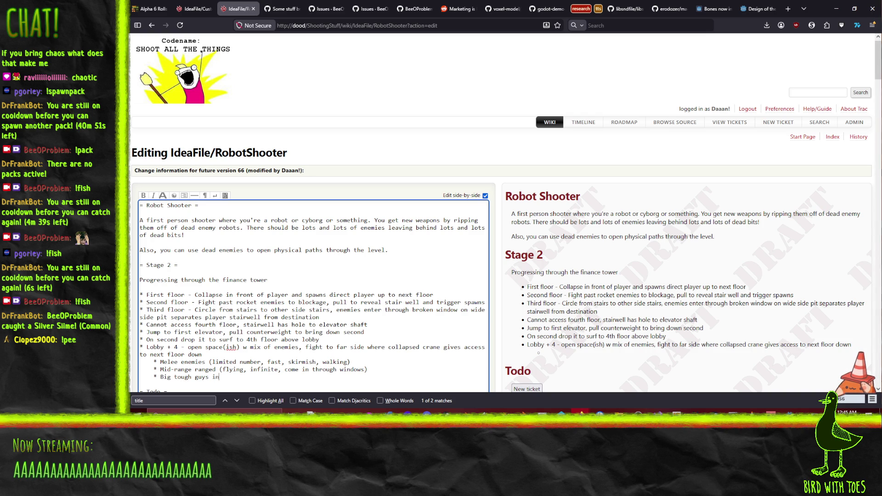
{"action": "type", "text": " back (may"}
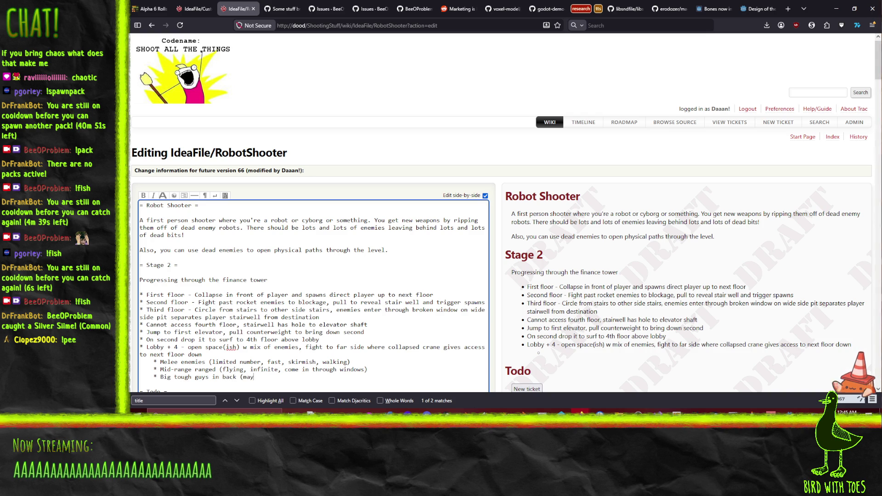
{"action": "type", "text": "be with rock"}
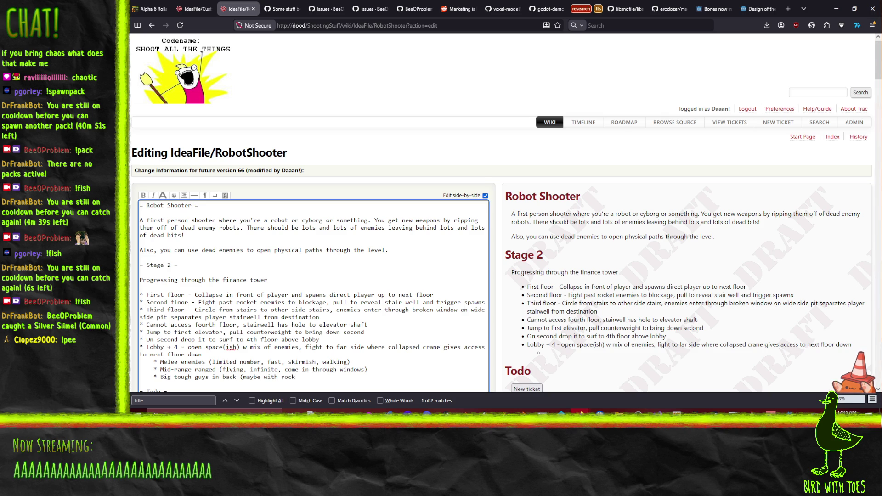
{"action": "type", "text": "et sor oth"}
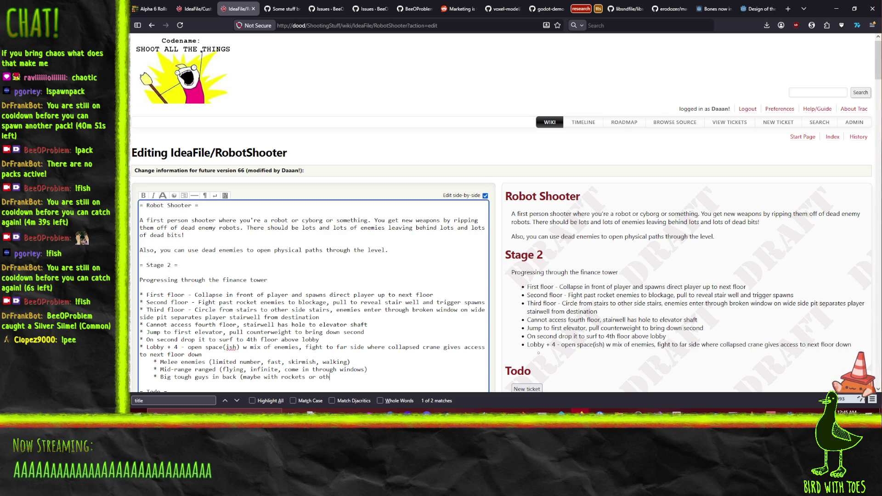
{"action": "type", "text": "er explosive)"}
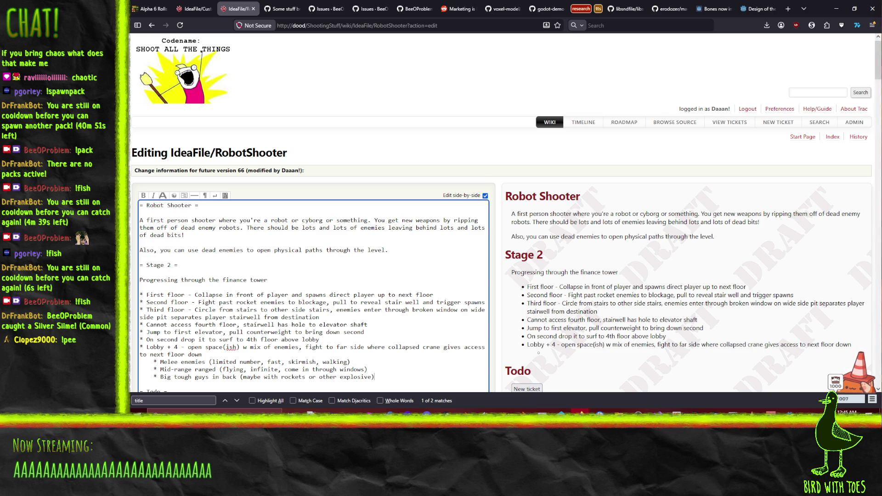
{"action": "key", "text": "Return"}
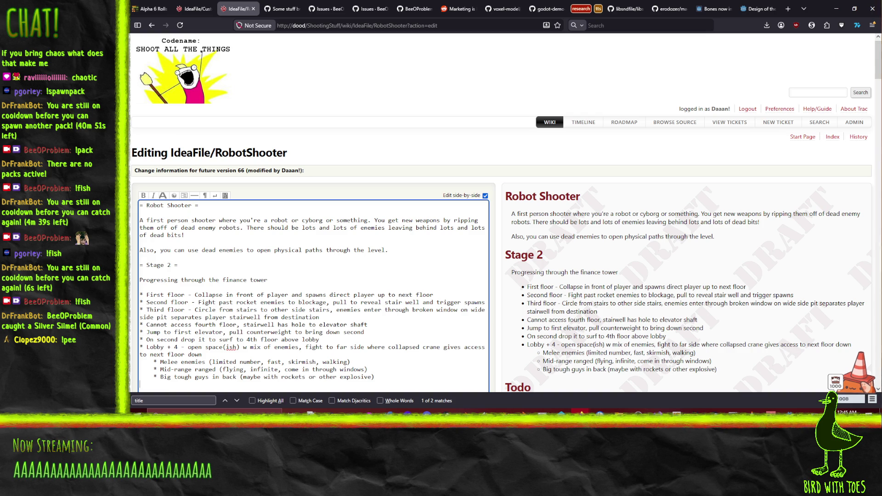
{"action": "type", "text": "*"}
- Replace the rockets text with 'railguns, blast through enemies killing them to hit player'
{"action": "left_click", "coordinate": [539, 393]}
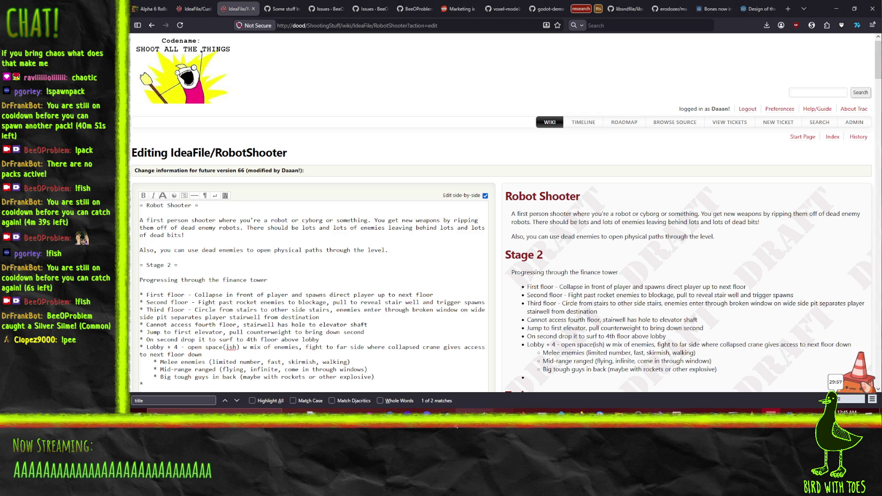
{"action": "left_click", "coordinate": [288, 376]}
{"action": "left_click_drag", "start_coordinate": [245, 377], "coordinate": [371, 379]}
{"action": "type", "text": "railguns, blas"}
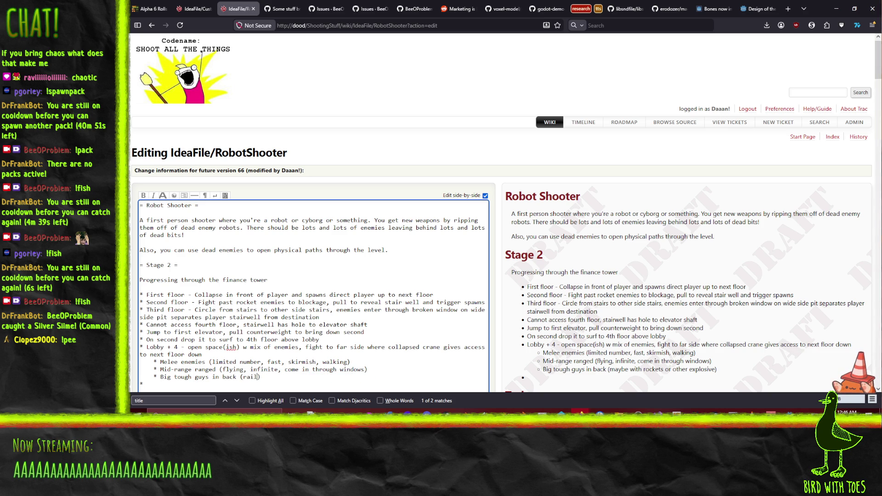
{"action": "type", "text": "t through enemie"}
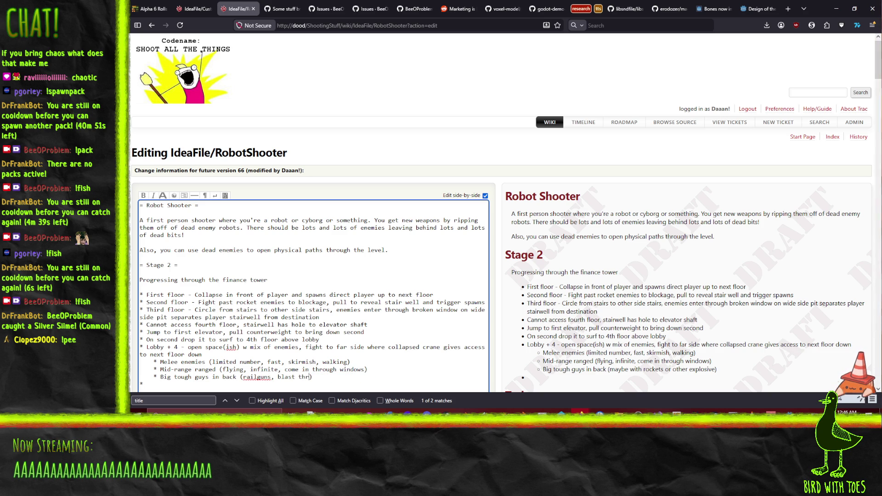
{"action": "type", "text": "s to hit player"}
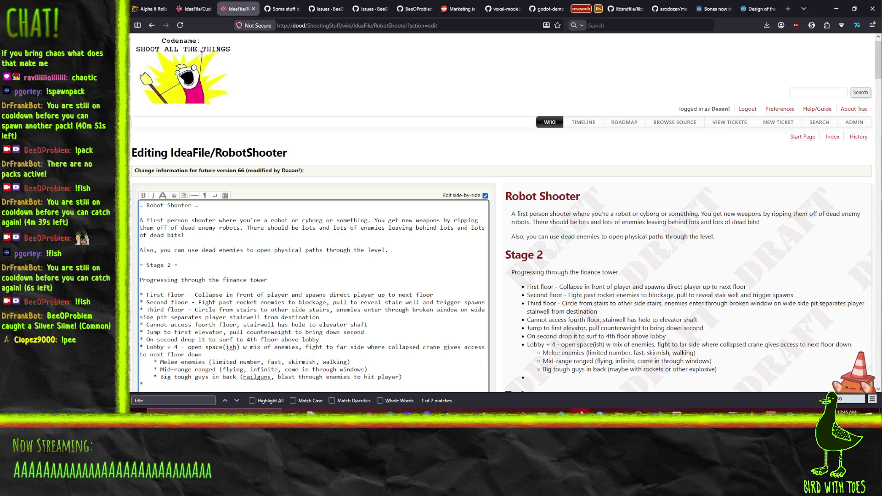
{"action": "left_click", "coordinate": [350, 376]}
{"action": "type", "text": "killing them"}
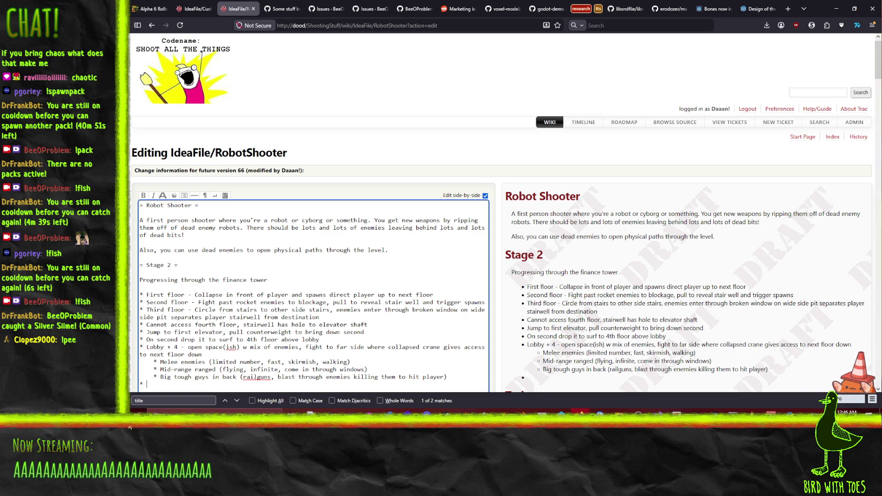
{"action": "scroll", "coordinate": [471, 340], "scroll_direction": "down", "scroll_amount": 3}
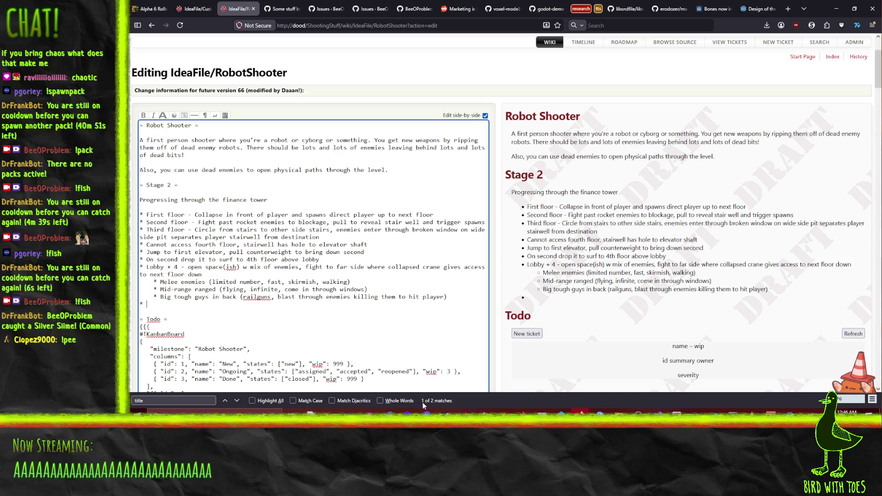
- Save LittleDude in Blender, open Enemies/ChonkyDude/ChonkyDude.blend, and orbit around the robot
{"action": "left_click", "coordinate": [465, 412]}
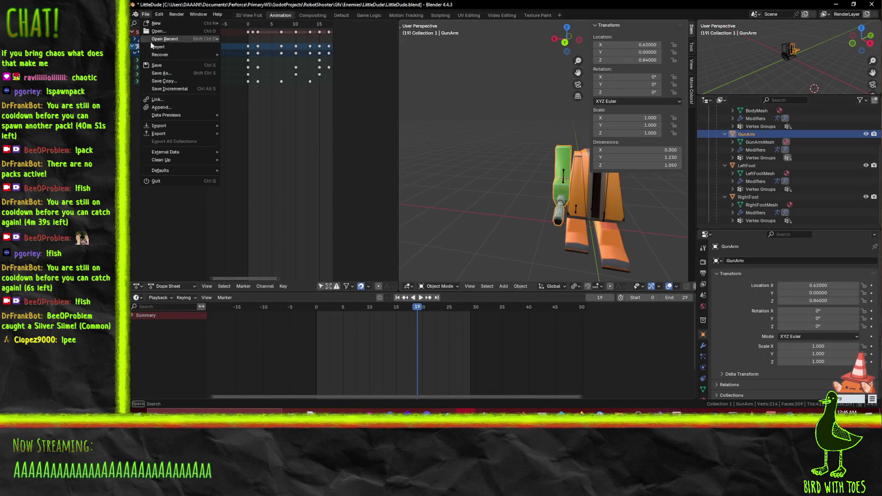
{"action": "key", "text": "ctrl+q"}
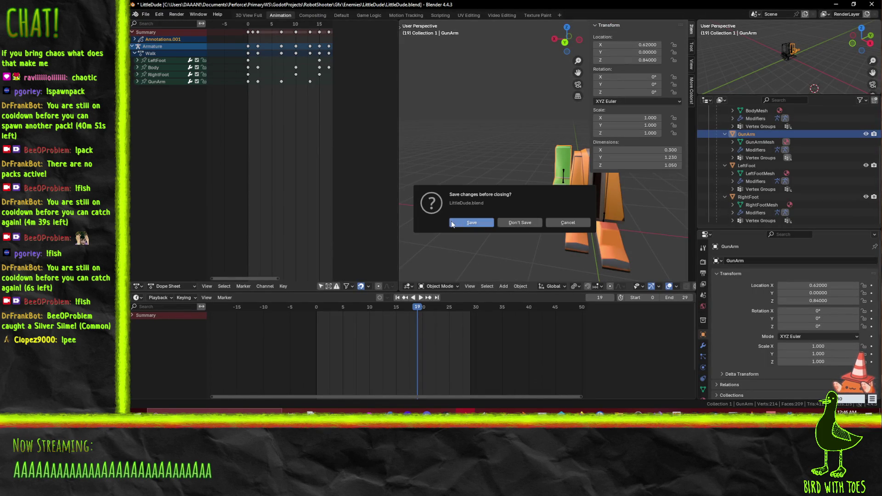
{"action": "left_click", "coordinate": [464, 224]}
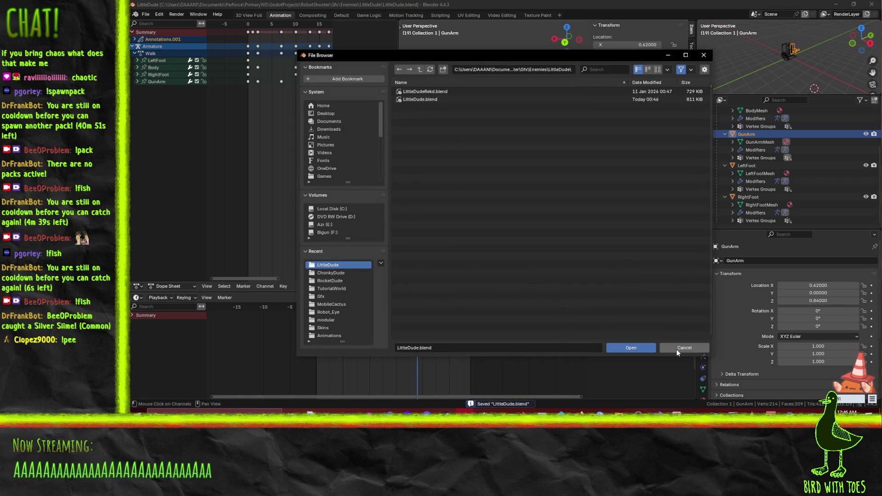
{"action": "left_click", "coordinate": [419, 69]}
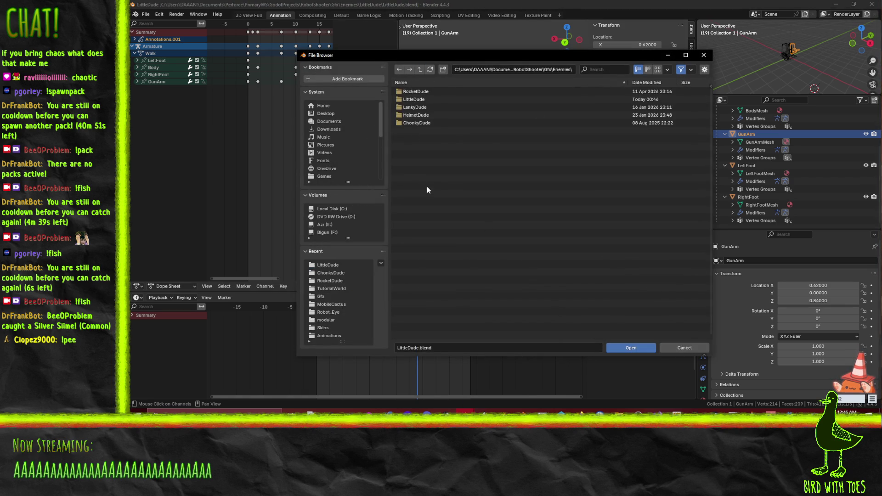
{"action": "double_click", "coordinate": [417, 123]}
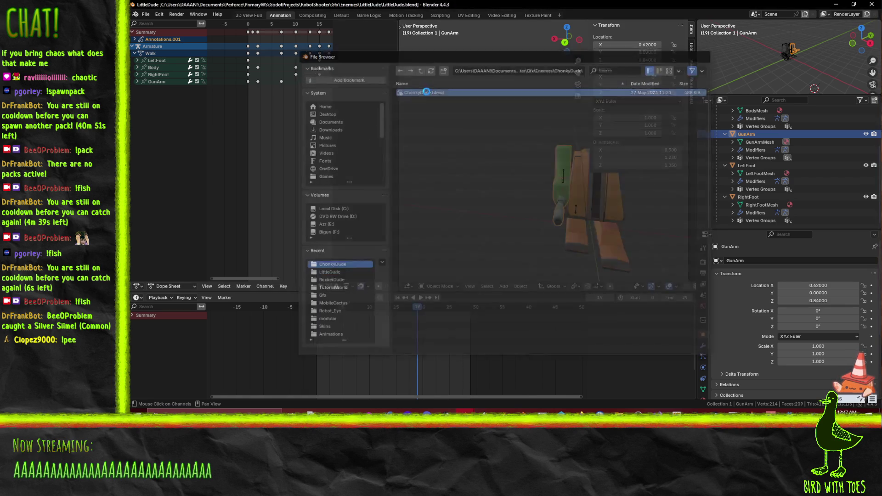
{"action": "double_click", "coordinate": [427, 92]}
{"action": "mouse_move", "coordinate": [497, 193]}
{"action": "left_mouse_down"}
{"action": "mouse_move", "coordinate": [435, 172]}
{"action": "mouse_move", "coordinate": [459, 159]}
{"action": "mouse_move", "coordinate": [501, 176]}
{"action": "left_mouse_up"}
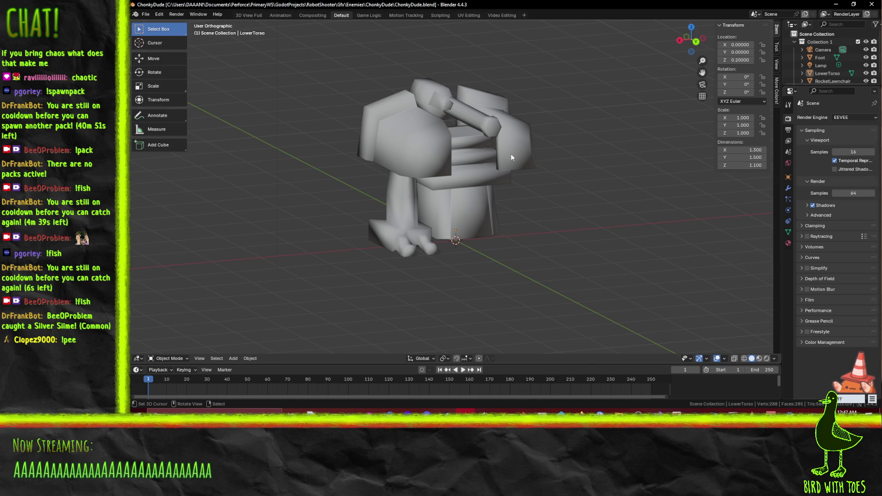
{"action": "mouse_move", "coordinate": [529, 115]}
{"action": "left_mouse_down"}
{"action": "mouse_move", "coordinate": [500, 135]}
{"action": "mouse_move", "coordinate": [511, 109]}
{"action": "mouse_move", "coordinate": [496, 122]}
{"action": "mouse_move", "coordinate": [537, 141]}
{"action": "mouse_move", "coordinate": [522, 153]}
{"action": "mouse_move", "coordinate": [493, 165]}
{"action": "mouse_move", "coordinate": [455, 160]}
{"action": "mouse_move", "coordinate": [463, 149]}
{"action": "mouse_move", "coordinate": [478, 168]}
{"action": "mouse_move", "coordinate": [510, 167]}
{"action": "mouse_move", "coordinate": [494, 182]}
{"action": "mouse_move", "coordinate": [516, 193]}
{"action": "mouse_move", "coordinate": [507, 192]}
{"action": "left_mouse_up"}
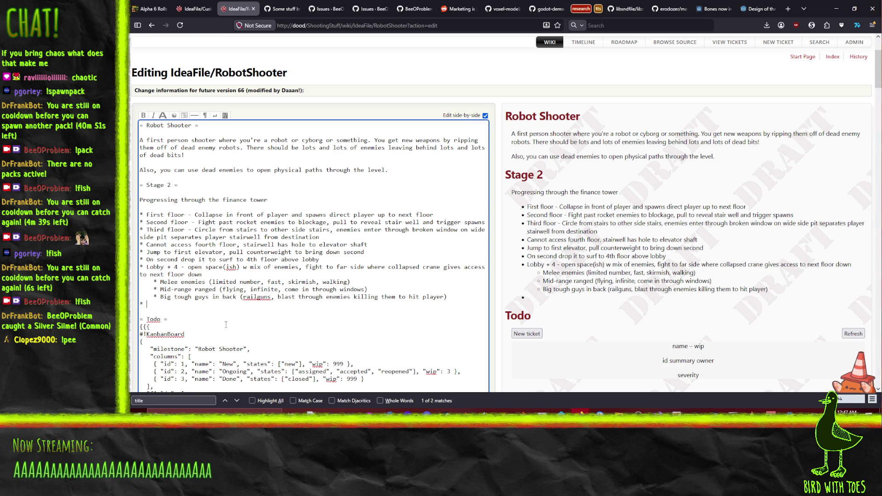
- Label the empty bullet 'Lobby + 3' and check the Level2 sketch for reference
{"action": "type", "text": "Lobby +3"}
{"action": "key", "text": "BackSpace"}
{"action": "type", "text": "3"}
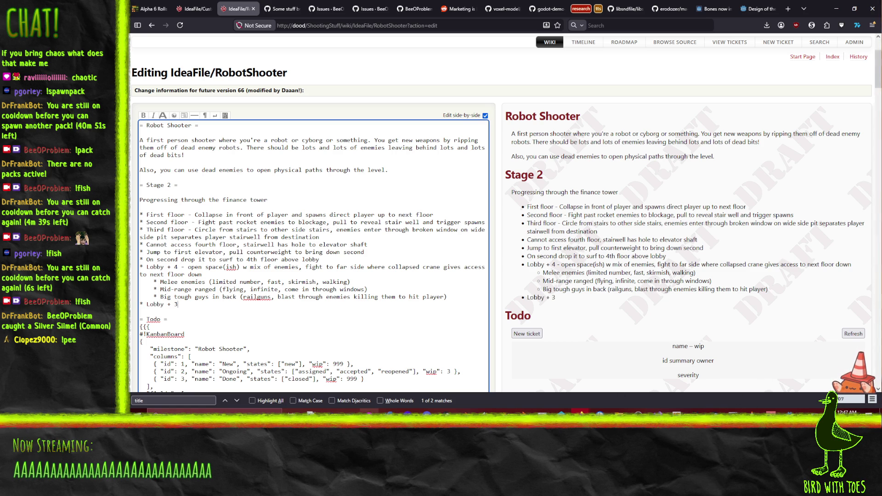
{"action": "left_click", "coordinate": [374, 428]}
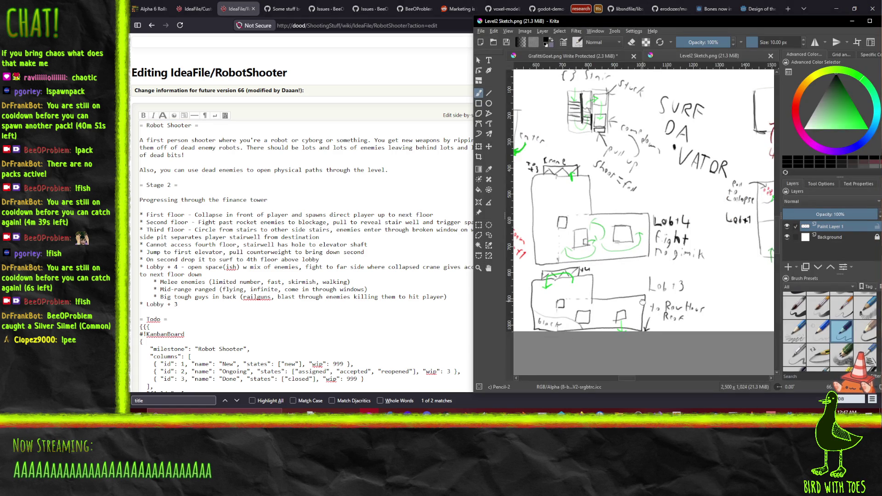
{"action": "scroll", "coordinate": [643, 302], "scroll_direction": "down", "scroll_amount": 1}
{"action": "scroll", "coordinate": [542, 279], "scroll_direction": "down", "scroll_amount": 1}
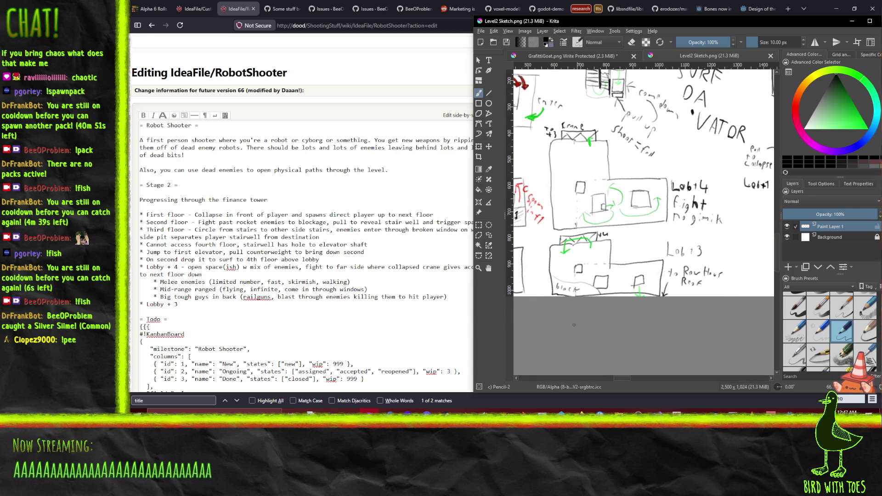
{"action": "left_click", "coordinate": [184, 279]}
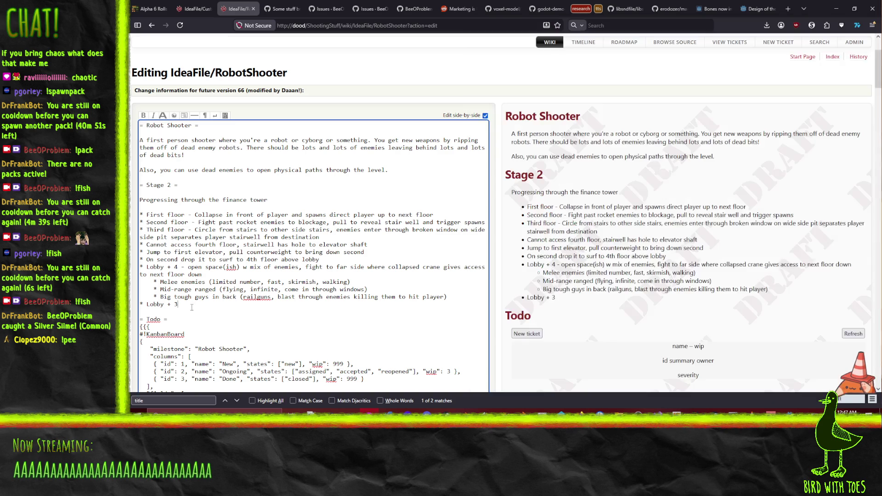
- Add sub-points 'Large collapse blocks section' and 'Fight to hole in wall to jump down to rowhouse'
{"action": "key", "text": "Return"}
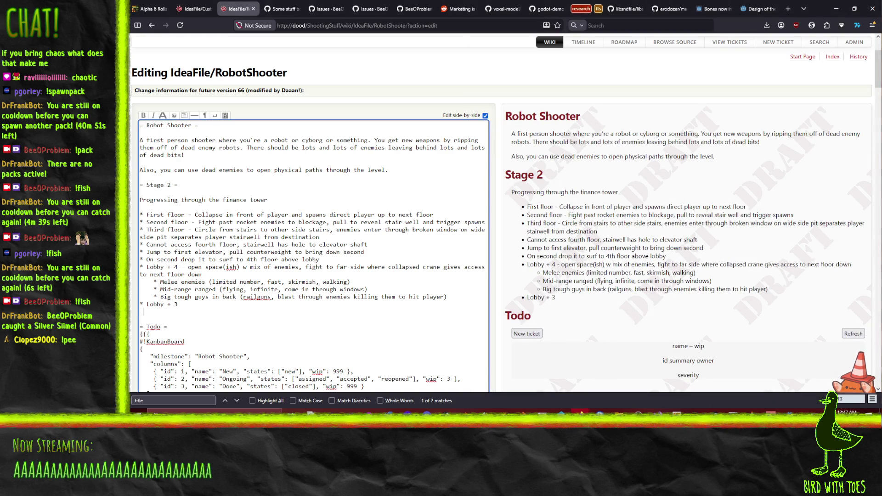
{"action": "type", "text": "Large collapse "}
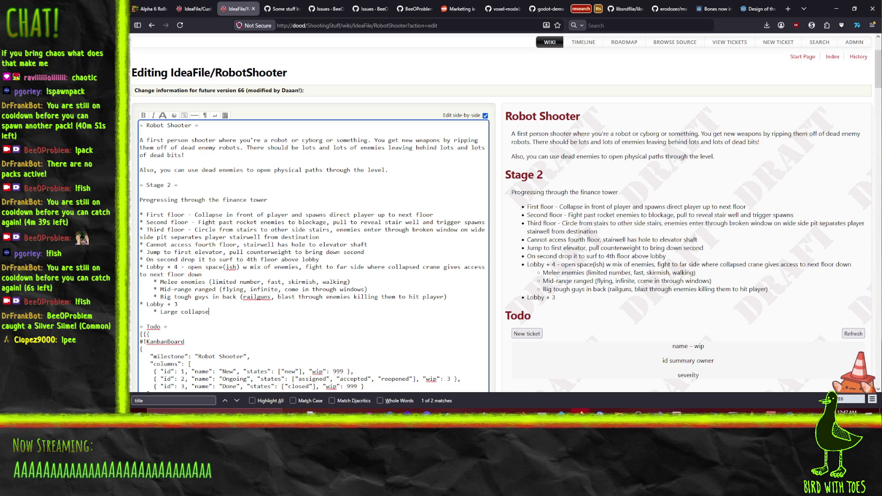
{"action": "type", "text": "blocks "}
{"action": "type", "text": "section"}
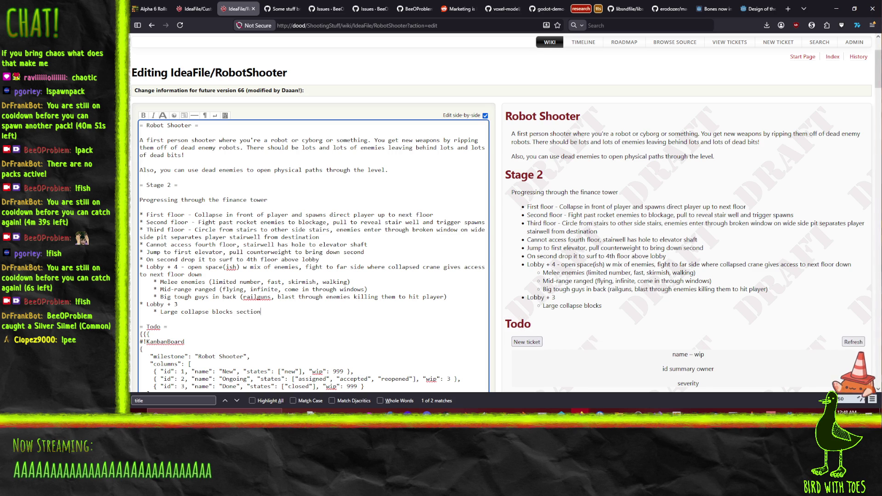
{"action": "key", "text": "Return"}
{"action": "type", "text": "* Fight to hole in wall to jump down to rowhouse"}
{"action": "key", "text": "Return"}
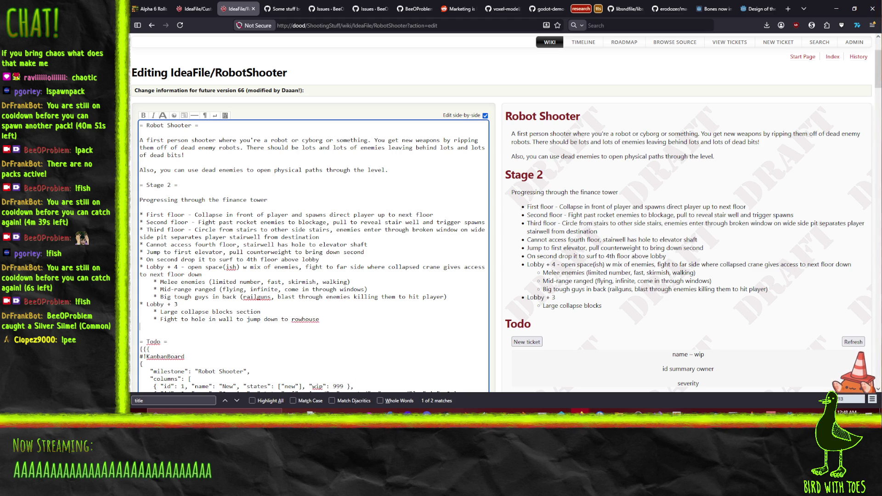
- Add 'Rowhouse Attic' and 'Rowhouse top' bullets, with 'Jump out to Lobby + 1' beneath
{"action": "type", "text": "* Rowhou"}
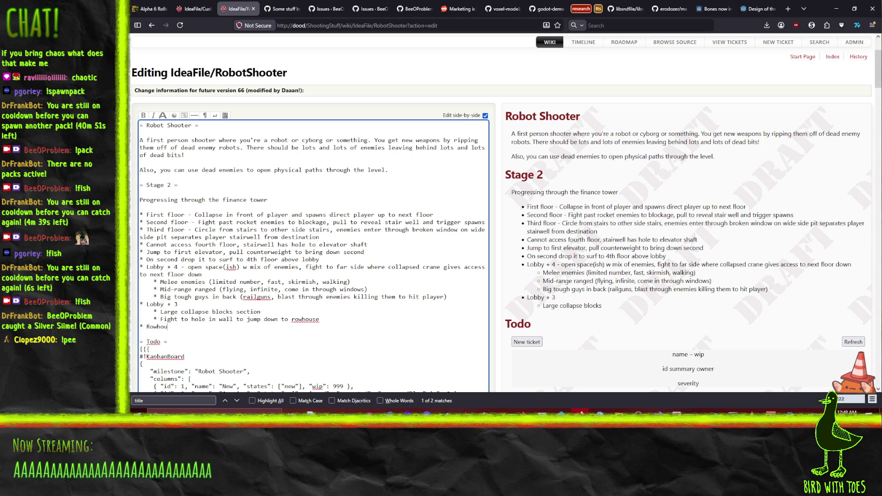
{"action": "type", "text": "se Attic"}
{"action": "key", "text": "Return"}
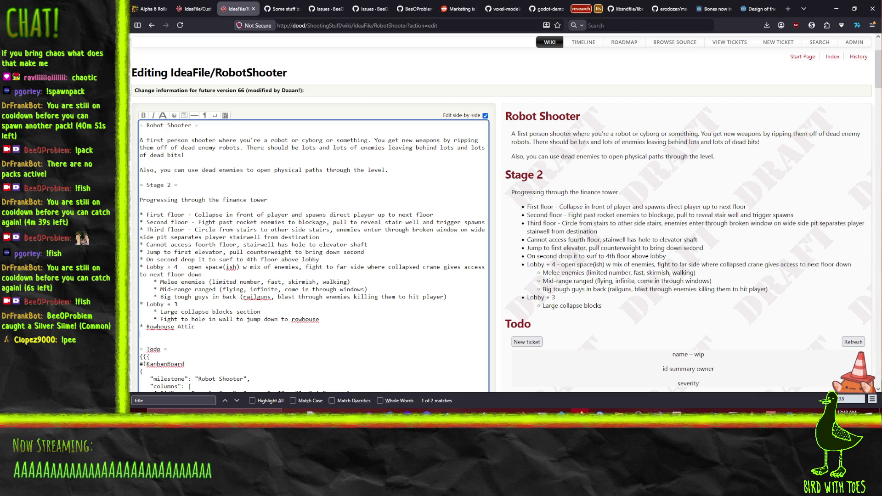
{"action": "type", "text": "* Ro"}
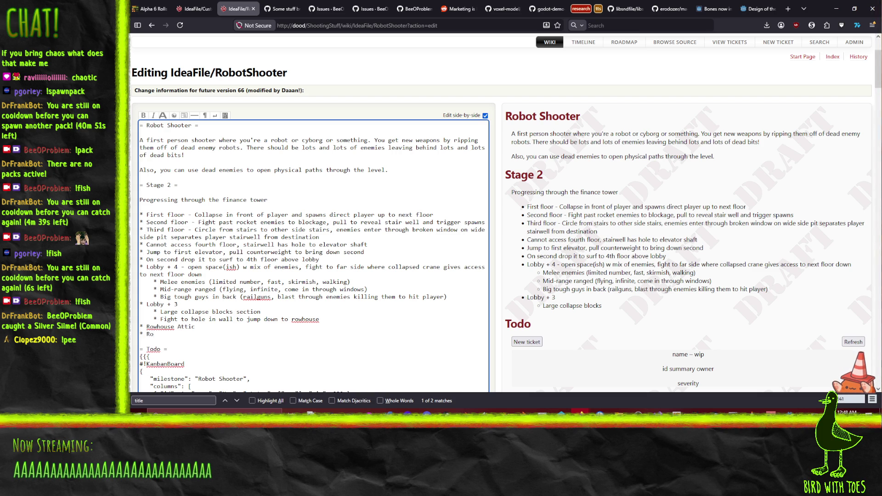
{"action": "type", "text": "whouse top"}
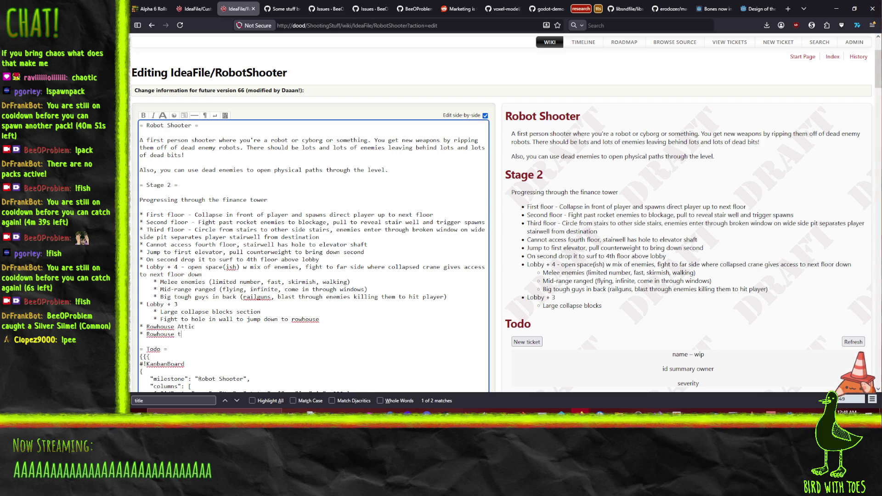
{"action": "key", "text": "Return"}
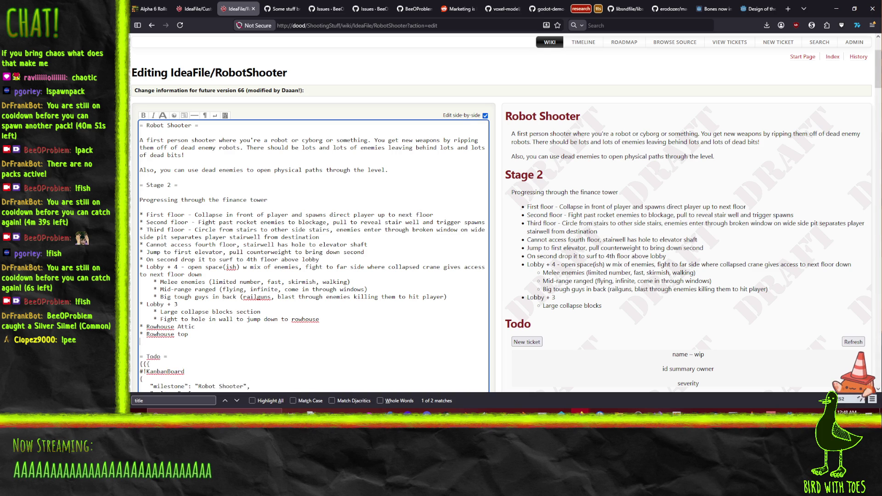
{"action": "type", "text": "* Jump out to L"}
{"action": "type", "text": "obby + 1"}
{"action": "key", "text": "Return"}
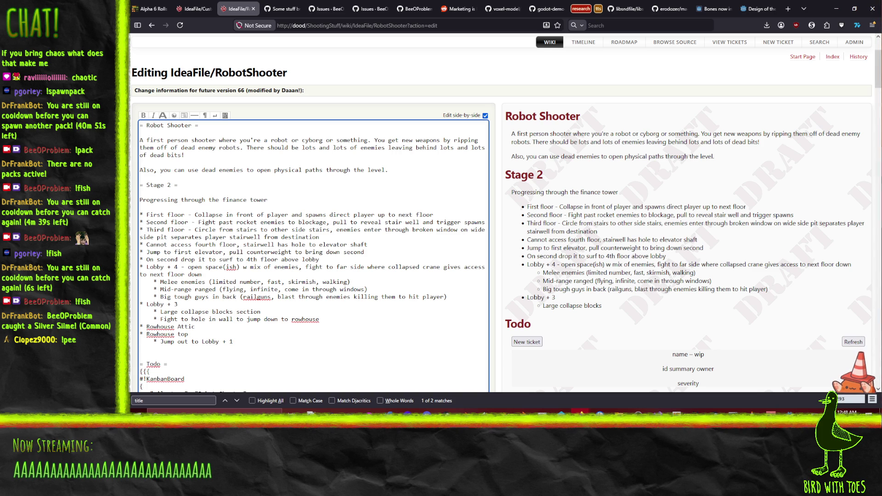
- Add 'Fires block off access to lower levels (maybe kill player if they take too long?)' and a new bullet
{"action": "type", "text": "* Fires block "}
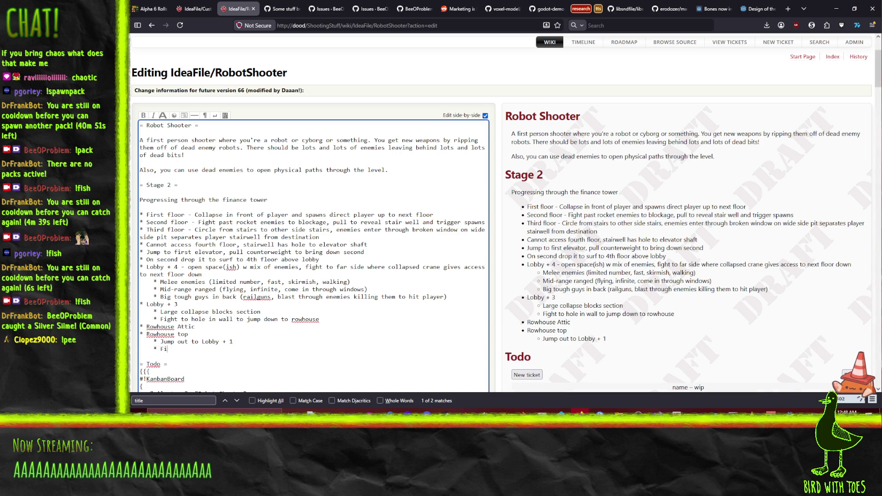
{"action": "type", "text": "off access t"}
{"action": "type", "text": "o a"}
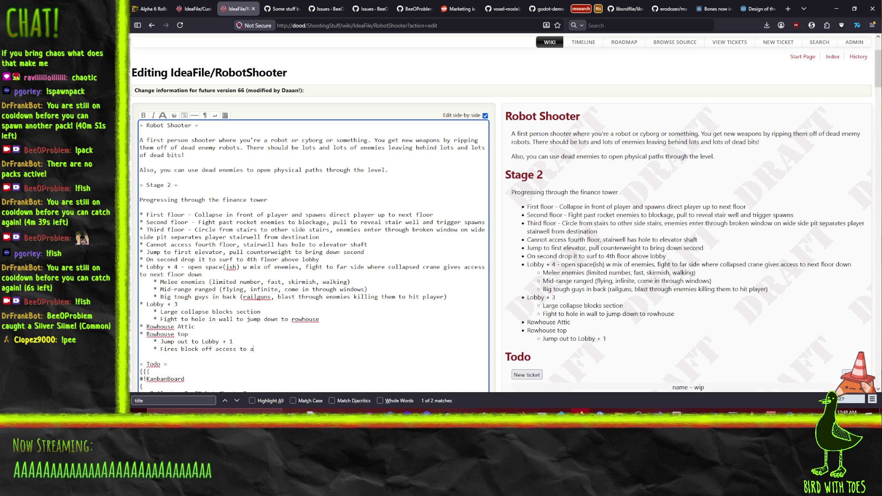
{"action": "key", "text": "BackSpace"}
{"action": "type", "text": "lower levels (a"}
{"action": "key", "text": "BackSpace"}
{"action": "type", "text": "m"}
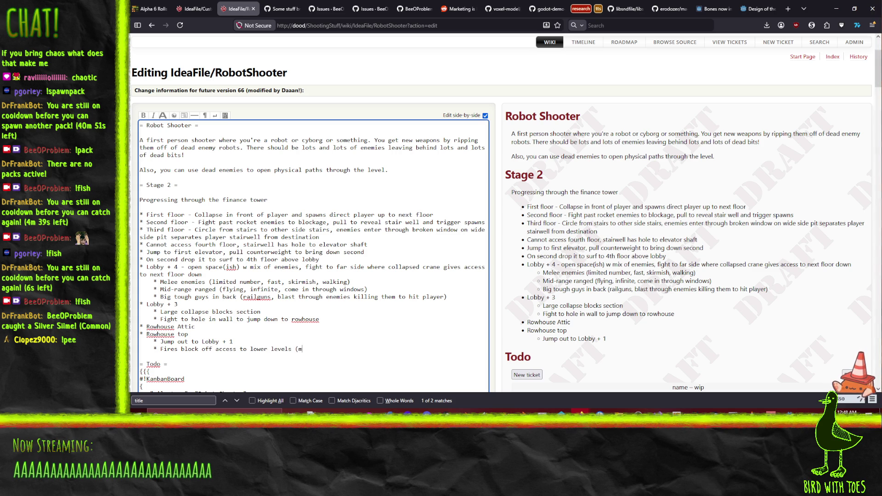
{"action": "type", "text": "aybe kill player if they take t"}
{"action": "type", "text": "oo long?)"}
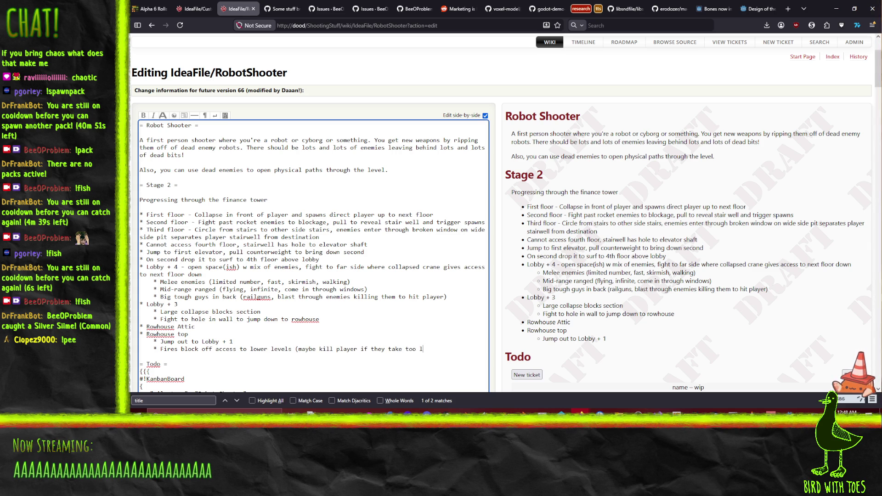
{"action": "key", "text": "Return"}
{"action": "type", "text": "*"}
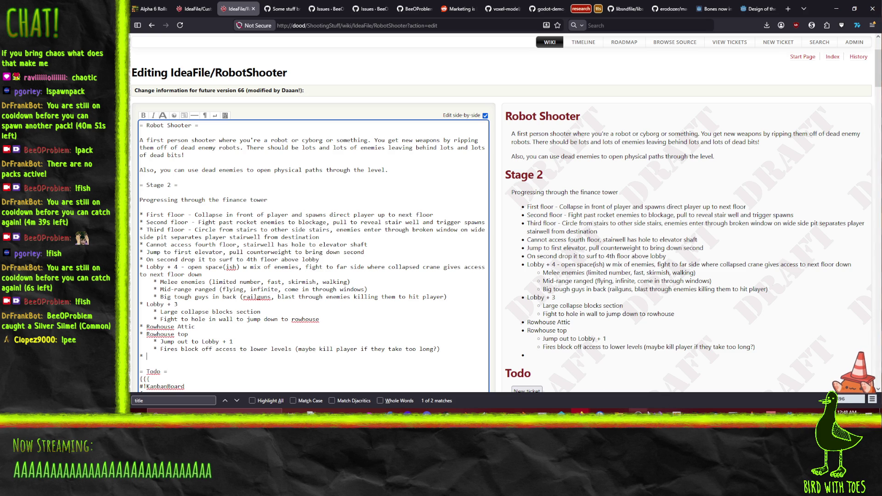
{"action": "mouse_move", "coordinate": [771, 428]}
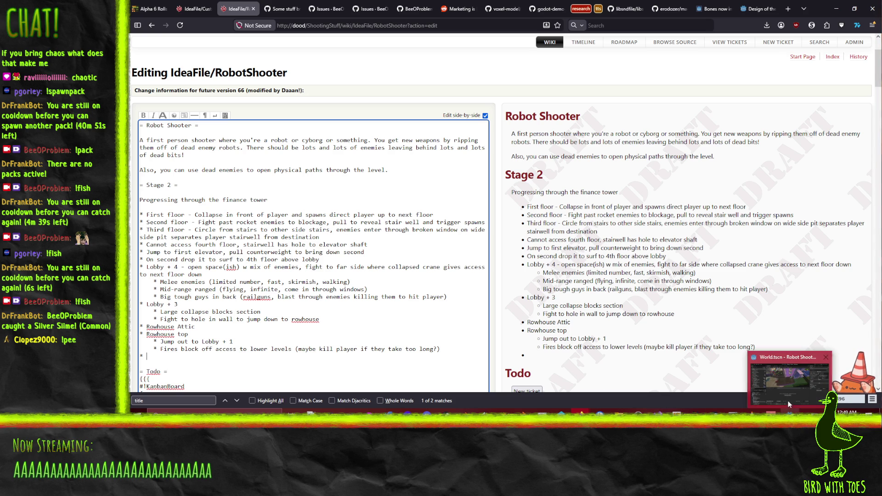
{"action": "left_click", "coordinate": [369, 427]}
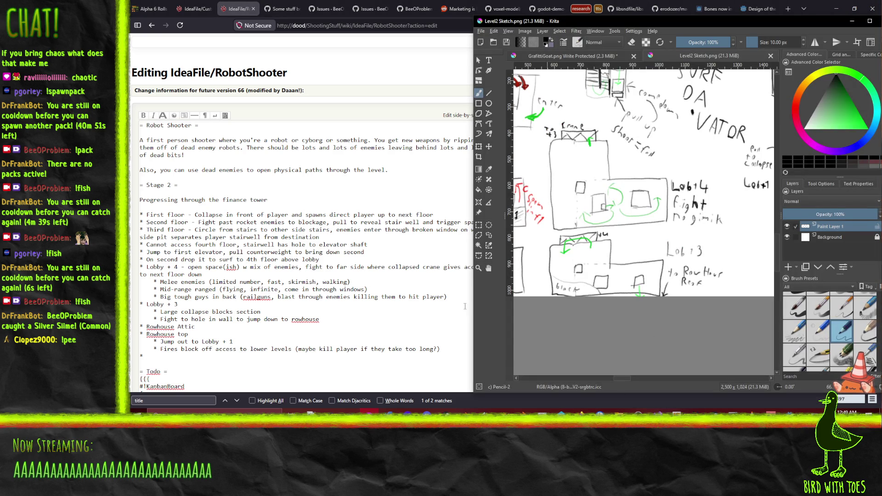
{"action": "mouse_move", "coordinate": [618, 214]}
{"action": "left_mouse_down"}
{"action": "mouse_move", "coordinate": [567, 244]}
{"action": "mouse_move", "coordinate": [433, 253]}
{"action": "mouse_move", "coordinate": [329, 310]}
{"action": "mouse_move", "coordinate": [619, 300]}
{"action": "mouse_move", "coordinate": [568, 279]}
{"action": "mouse_move", "coordinate": [612, 286]}
{"action": "left_mouse_up"}
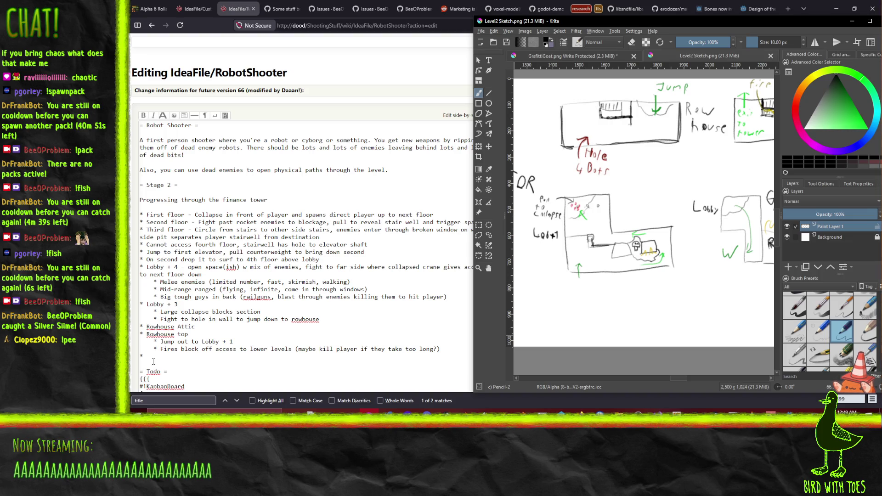
{"action": "left_click", "coordinate": [158, 358]}
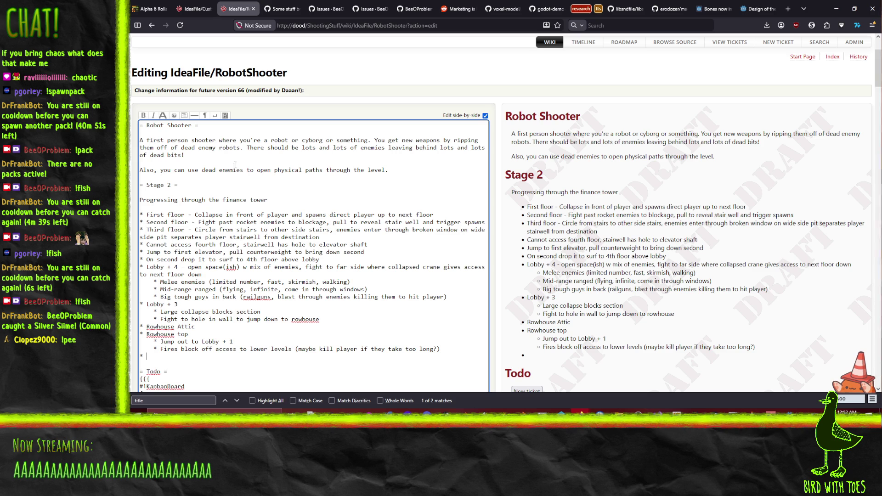
- Switch Firefox to the itch.io 'Alpha 6 Rolls Out' devlog tab
{"action": "left_click", "coordinate": [149, 8]}
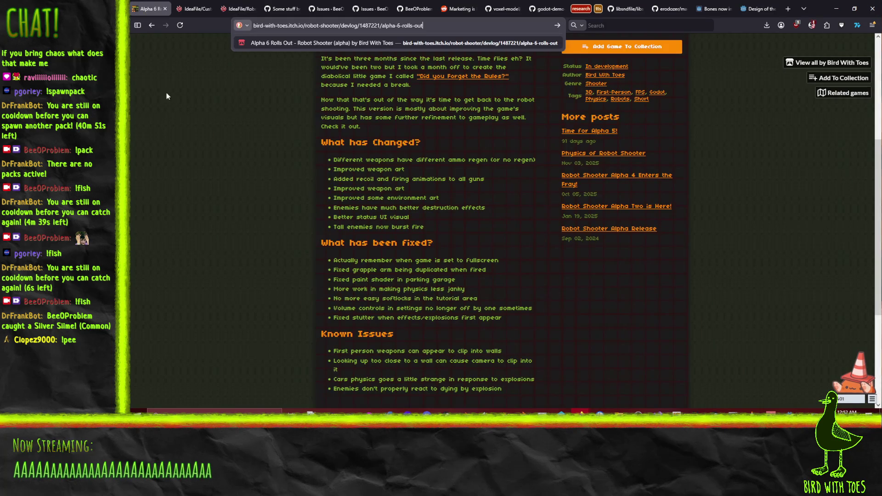
- Select the site address in the URL bar and reload the Alpha 6 devlog page
{"action": "scroll", "coordinate": [230, 217], "scroll_direction": "up", "scroll_amount": 5}
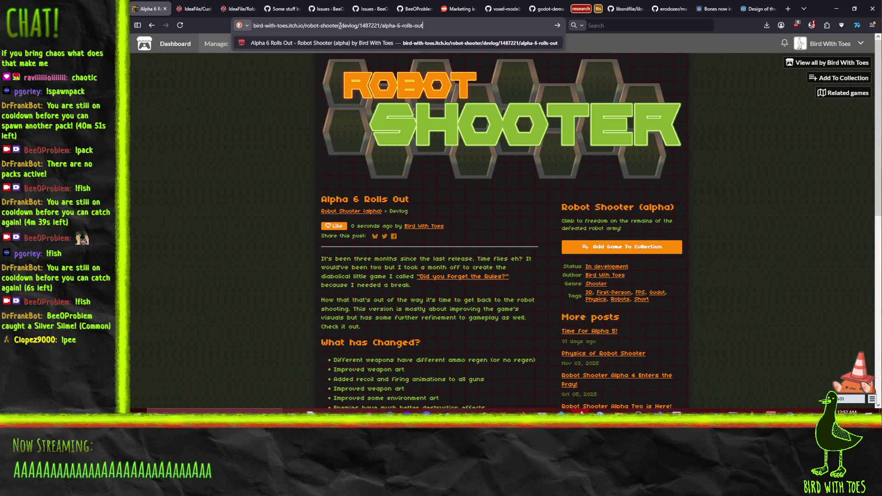
{"action": "left_click_drag", "start_coordinate": [253, 25], "coordinate": [340, 25]}
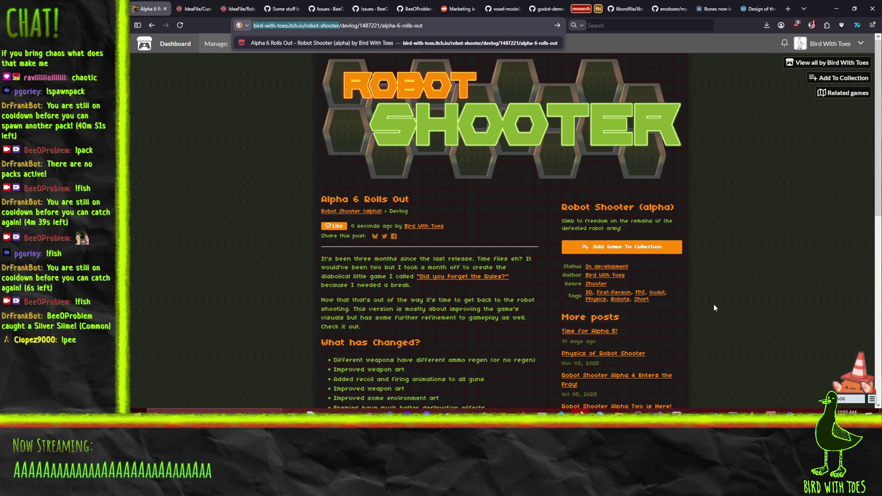
{"action": "scroll", "coordinate": [693, 291], "scroll_direction": "down", "scroll_amount": 4}
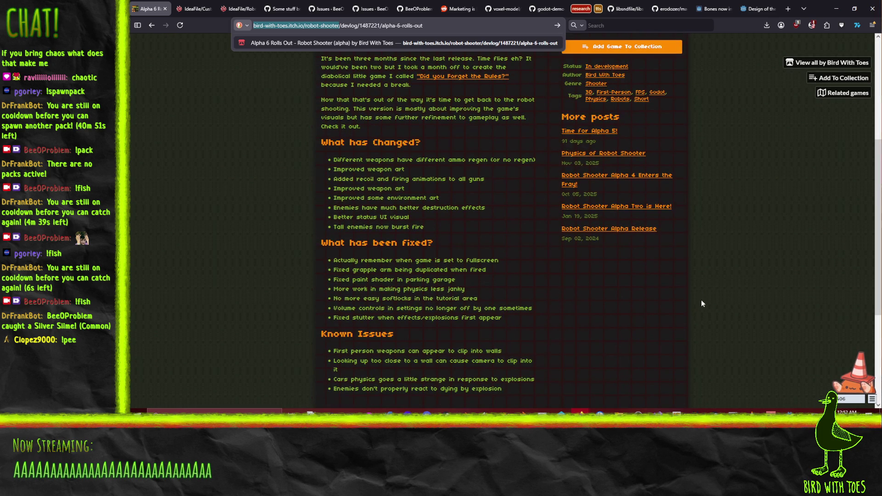
{"action": "scroll", "coordinate": [708, 311], "scroll_direction": "up", "scroll_amount": 1}
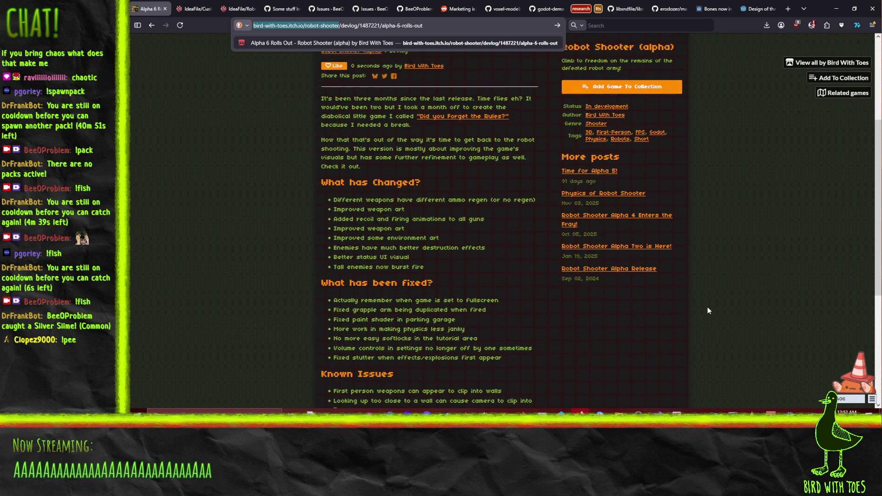
{"action": "scroll", "coordinate": [708, 310], "scroll_direction": "up", "scroll_amount": 1}
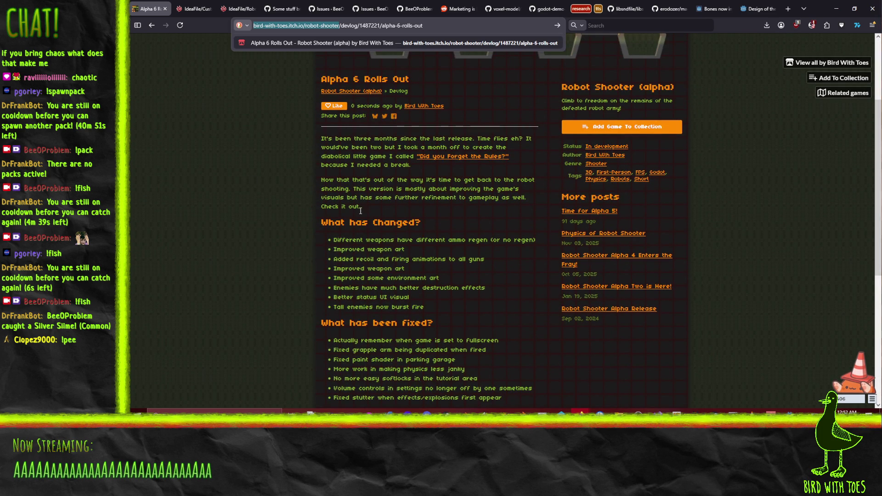
{"action": "key", "text": "Return"}
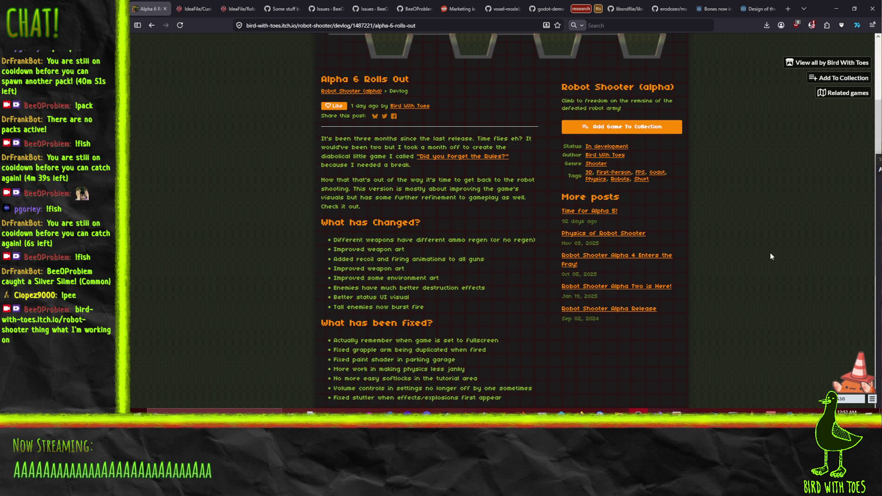
- Minimize Firefox, restore it, and return to the IdeaFile/RobotShooter wiki edit tab
{"action": "left_click", "coordinate": [835, 8]}
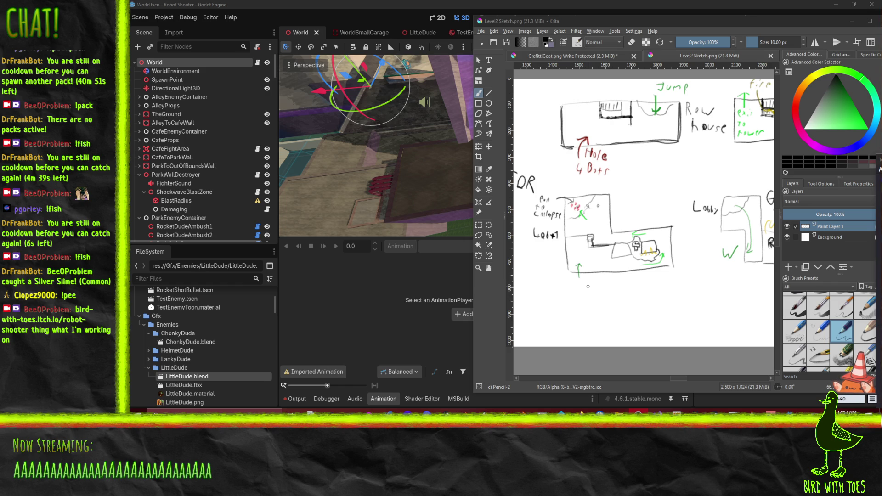
{"action": "mouse_move", "coordinate": [580, 410]}
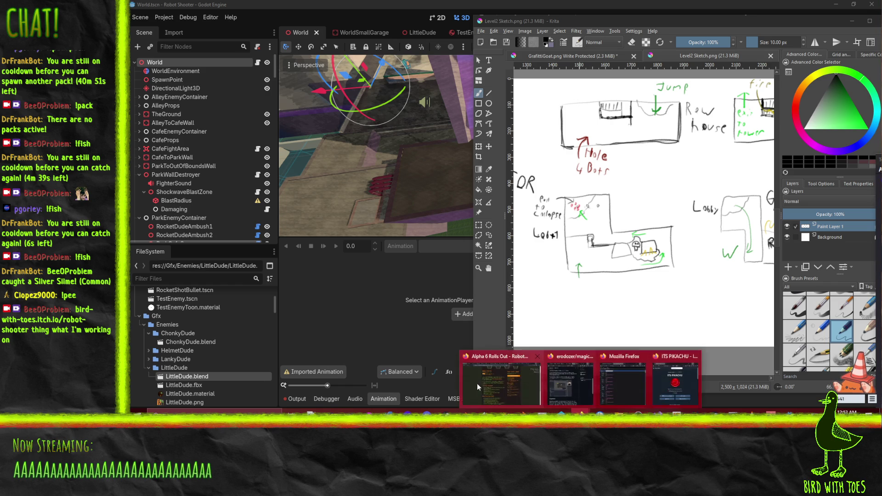
{"action": "left_click", "coordinate": [516, 385]}
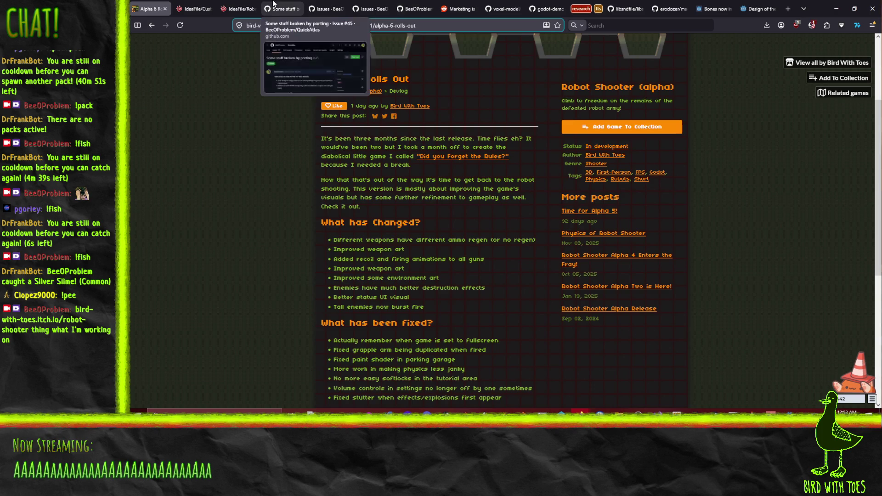
{"action": "left_click", "coordinate": [241, 4]}
{"action": "scroll", "coordinate": [161, 242], "scroll_direction": "down", "scroll_amount": 3}
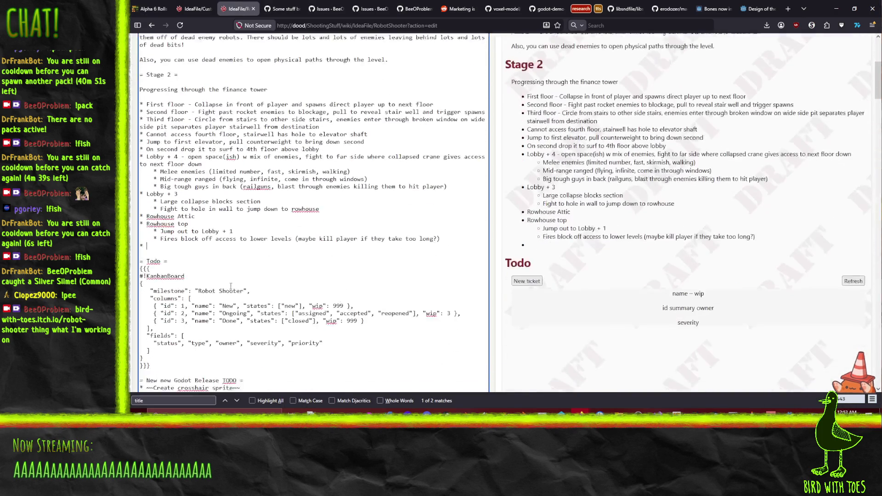
{"action": "scroll", "coordinate": [209, 240], "scroll_direction": "up", "scroll_amount": 1}
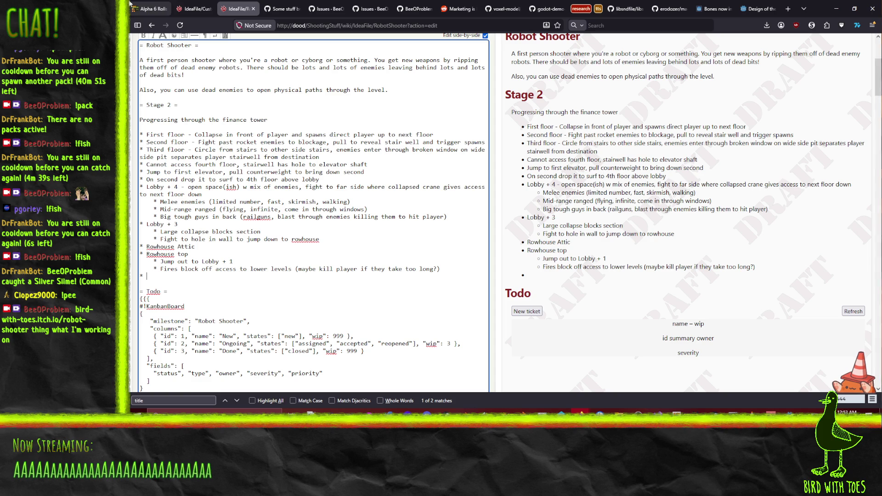
{"action": "scroll", "coordinate": [345, 263], "scroll_direction": "down", "scroll_amount": 15}
{"action": "scroll", "coordinate": [345, 263], "scroll_direction": "down", "scroll_amount": 10}
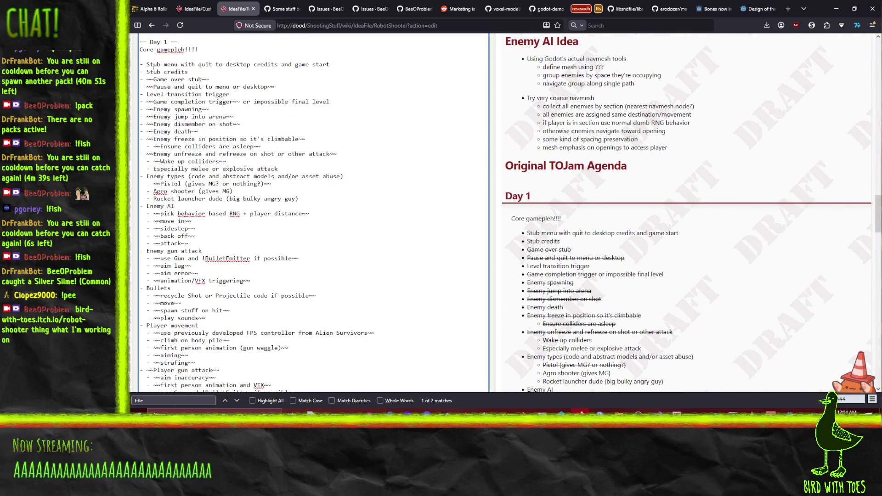
- Scroll down to Day 3 and select the Attack parrying item with its three parry sub-bullets
{"action": "scroll", "coordinate": [186, 247], "scroll_direction": "down", "scroll_amount": 10}
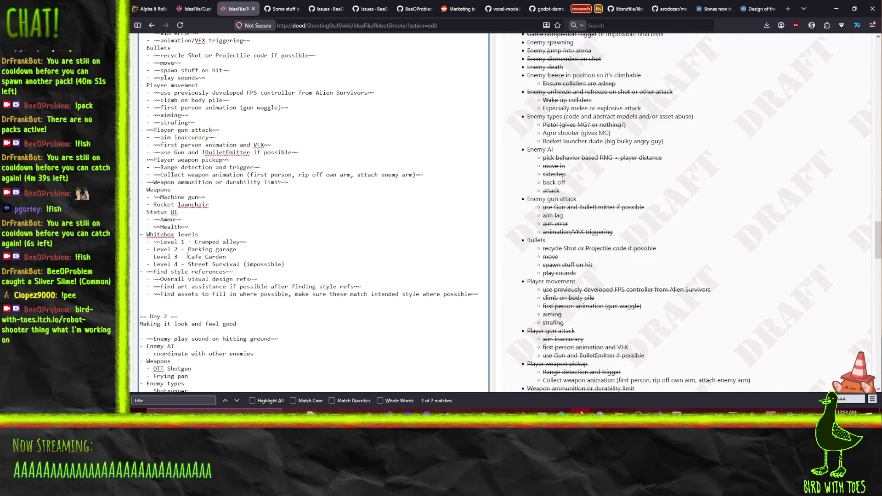
{"action": "scroll", "coordinate": [201, 277], "scroll_direction": "up", "scroll_amount": 3}
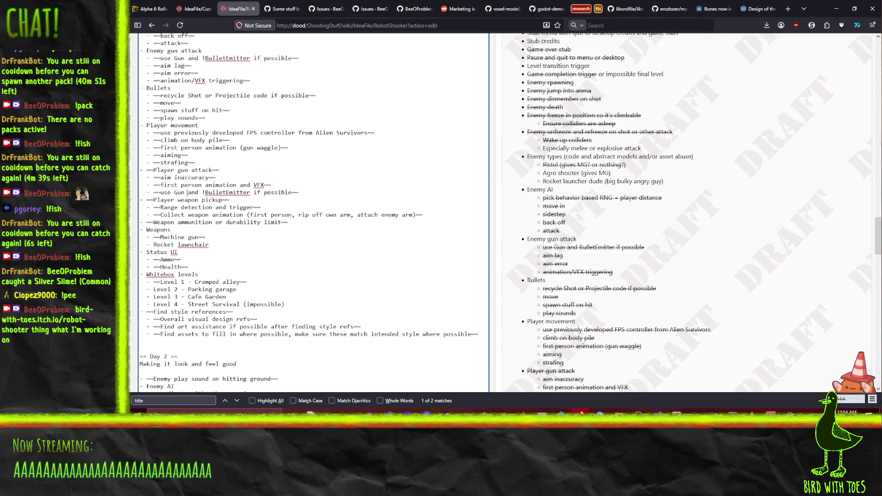
{"action": "scroll", "coordinate": [193, 306], "scroll_direction": "up", "scroll_amount": 8}
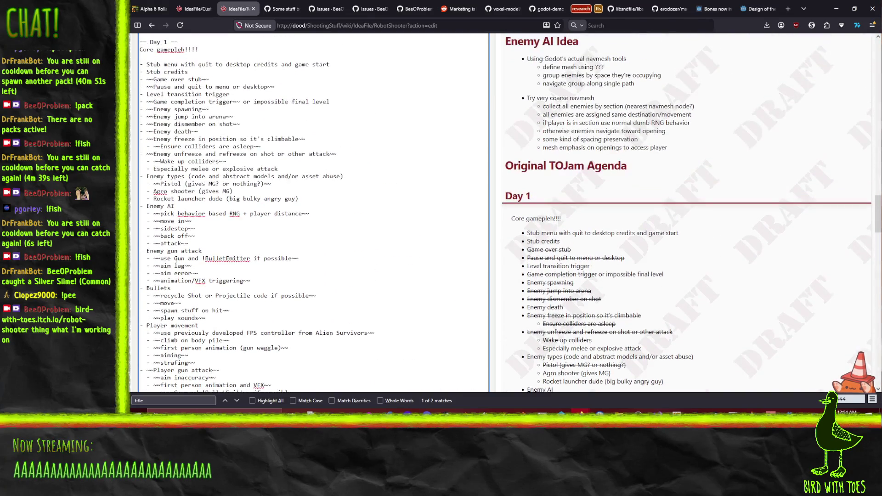
{"action": "scroll", "coordinate": [178, 109], "scroll_direction": "down", "scroll_amount": 7}
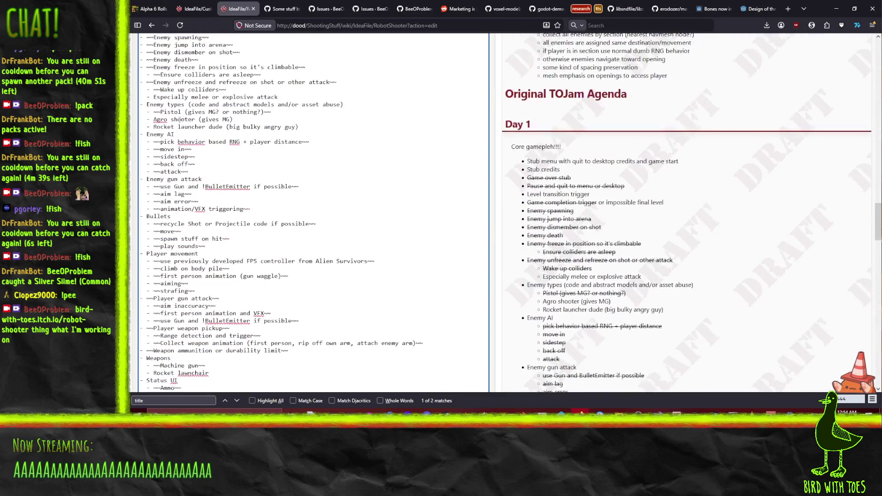
{"action": "scroll", "coordinate": [181, 330], "scroll_direction": "down", "scroll_amount": 4}
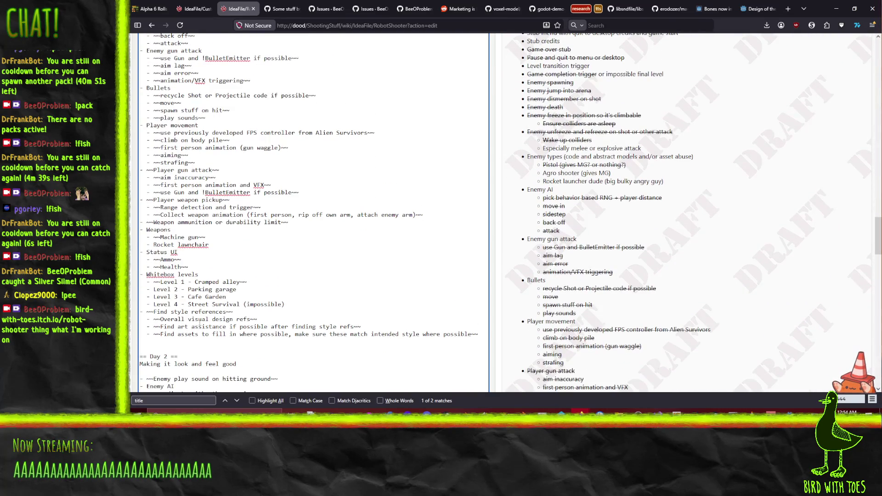
{"action": "scroll", "coordinate": [191, 231], "scroll_direction": "up", "scroll_amount": 9}
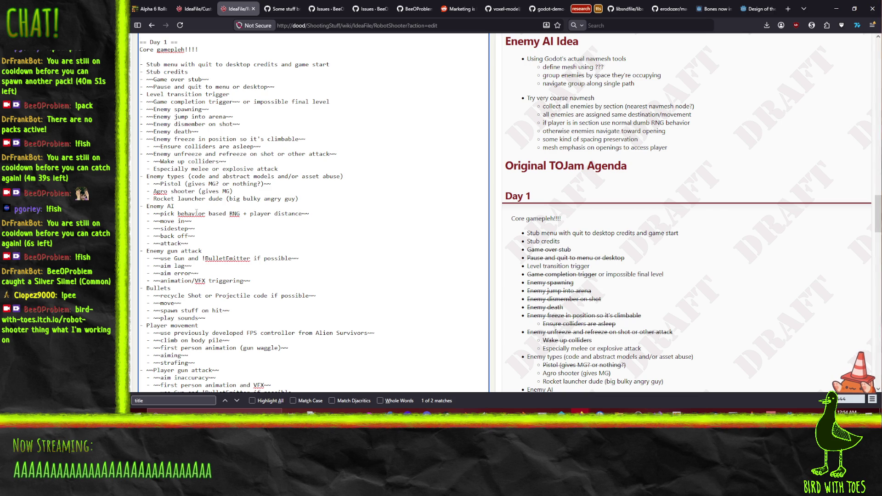
{"action": "scroll", "coordinate": [169, 175], "scroll_direction": "down", "scroll_amount": 5}
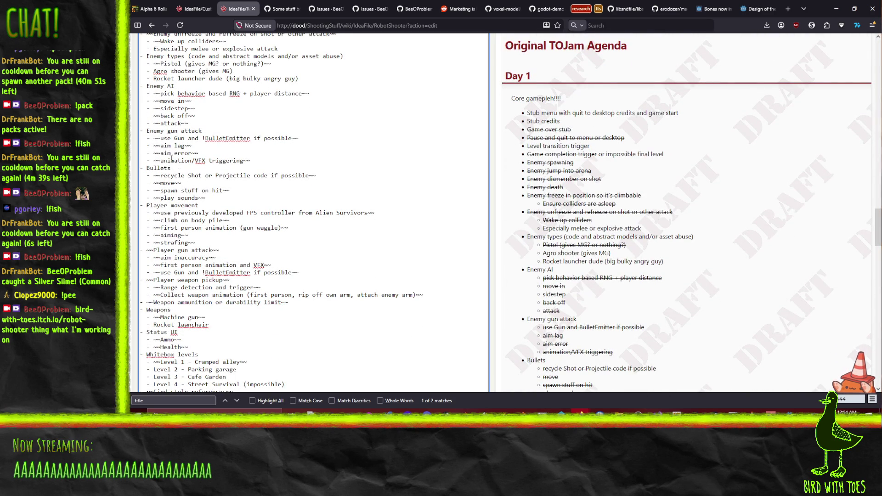
{"action": "scroll", "coordinate": [166, 143], "scroll_direction": "down", "scroll_amount": 2}
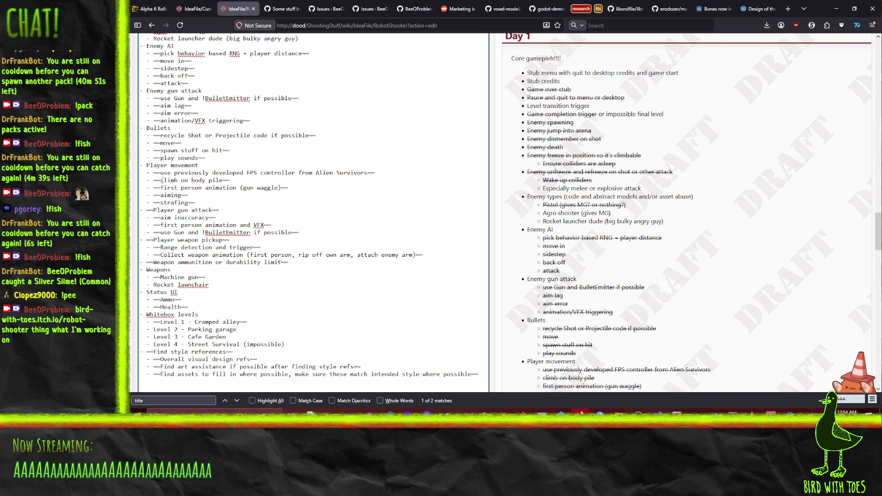
{"action": "scroll", "coordinate": [187, 192], "scroll_direction": "down", "scroll_amount": 3}
{"action": "scroll", "coordinate": [192, 122], "scroll_direction": "down", "scroll_amount": 7}
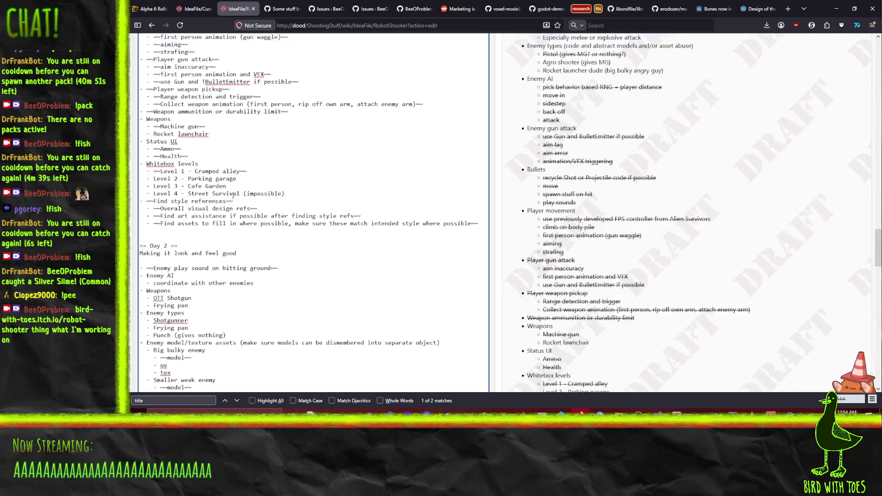
{"action": "scroll", "coordinate": [266, 198], "scroll_direction": "down", "scroll_amount": 3}
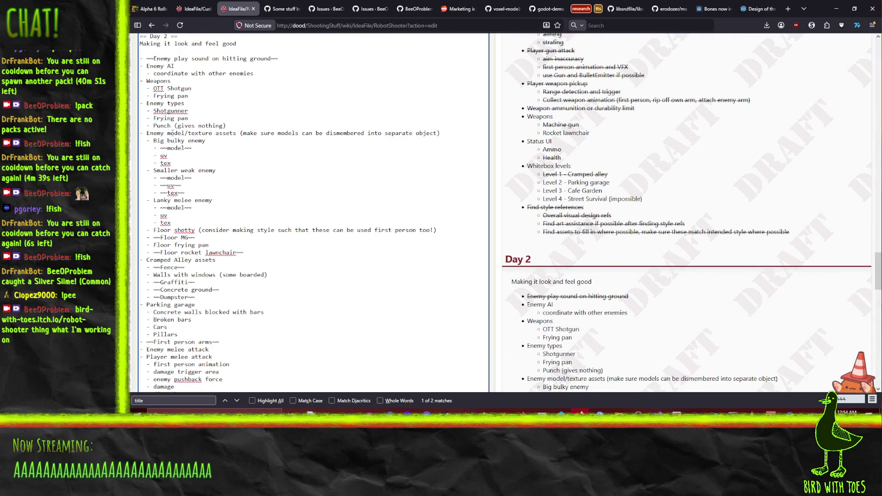
{"action": "scroll", "coordinate": [209, 128], "scroll_direction": "down", "scroll_amount": 6}
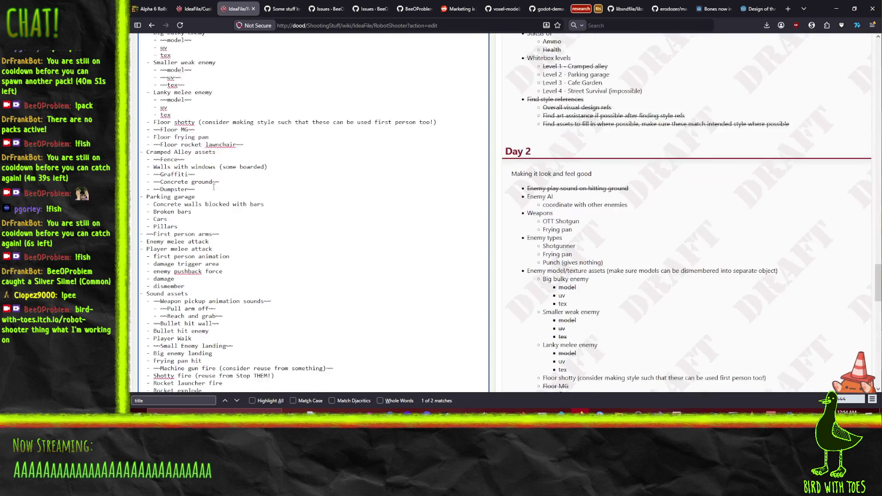
{"action": "scroll", "coordinate": [211, 265], "scroll_direction": "down", "scroll_amount": 2}
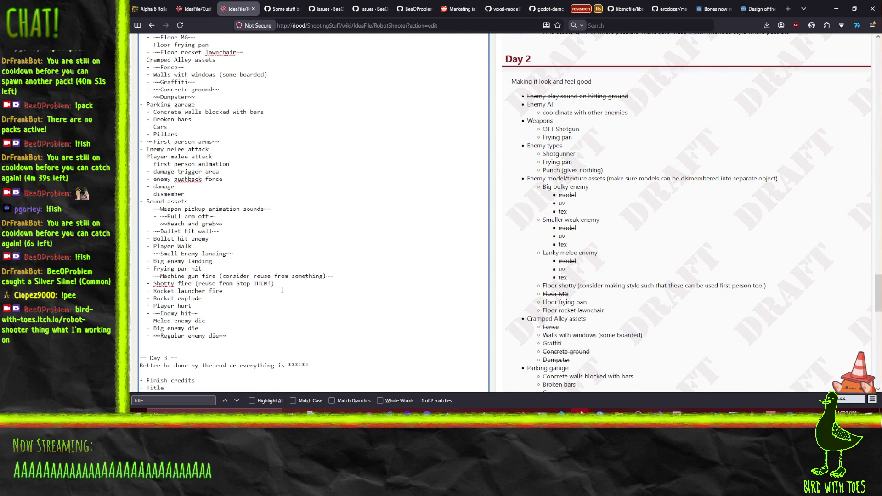
{"action": "scroll", "coordinate": [282, 290], "scroll_direction": "down", "scroll_amount": 12}
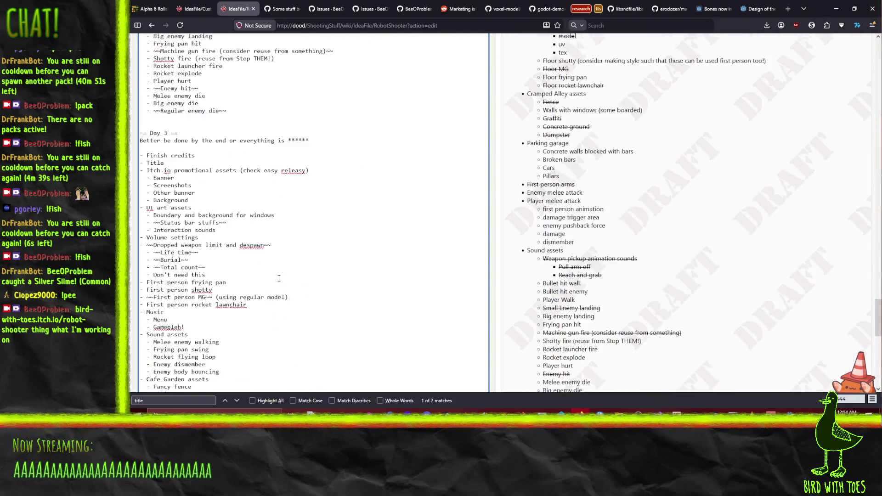
{"action": "scroll", "coordinate": [279, 279], "scroll_direction": "up", "scroll_amount": 2}
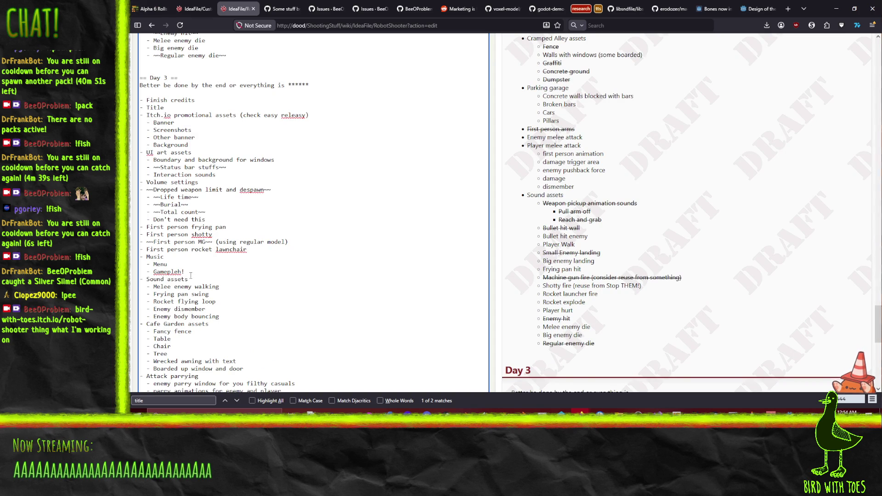
{"action": "scroll", "coordinate": [190, 275], "scroll_direction": "down", "scroll_amount": 2}
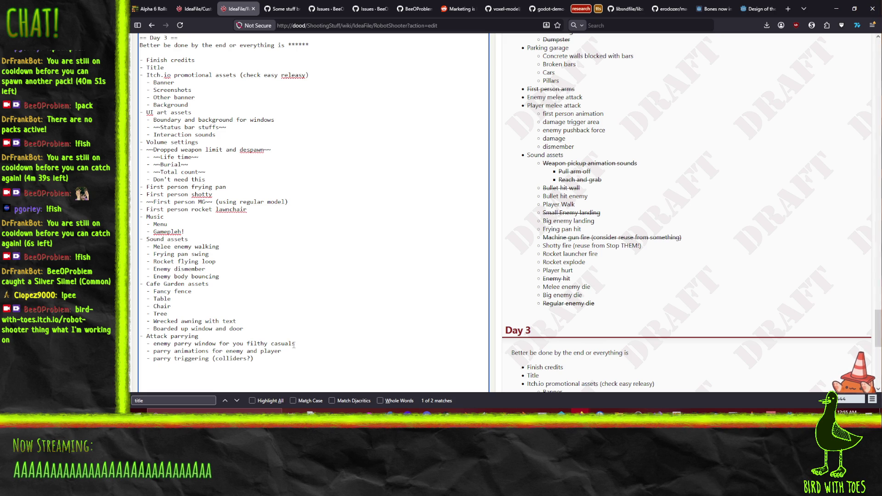
{"action": "left_click_drag", "start_coordinate": [251, 363], "coordinate": [138, 336]}
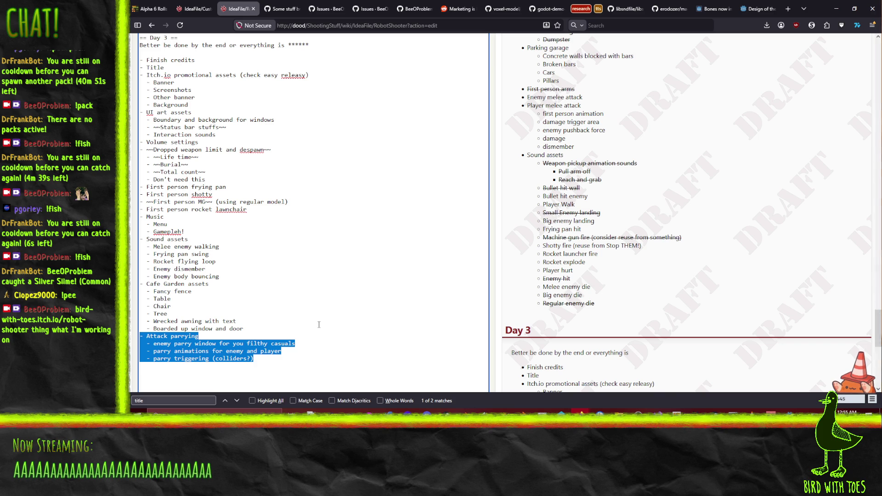
{"action": "scroll", "coordinate": [319, 324], "scroll_direction": "up", "scroll_amount": 15}
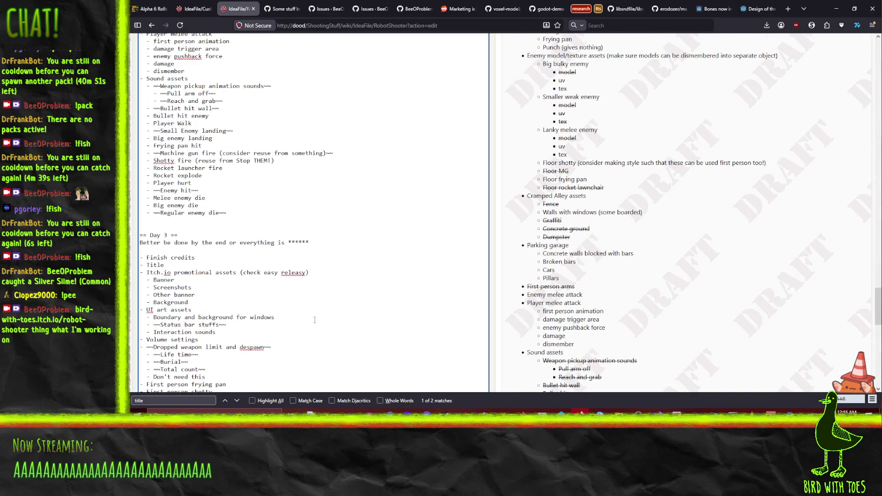
- Scroll the editor back up past the Day 2, bug and TODO sections to Stage 2
{"action": "scroll", "coordinate": [287, 273], "scroll_direction": "up", "scroll_amount": 20}
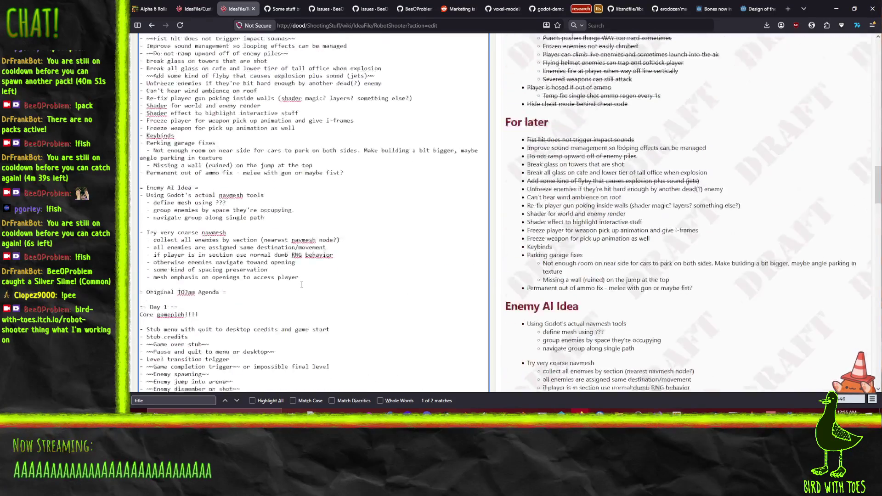
{"action": "scroll", "coordinate": [307, 271], "scroll_direction": "up", "scroll_amount": 10}
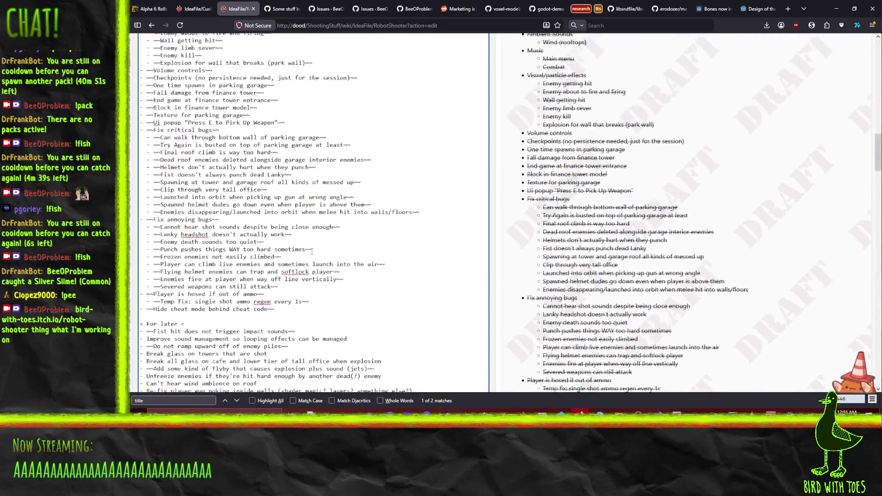
{"action": "scroll", "coordinate": [311, 255], "scroll_direction": "up", "scroll_amount": 20}
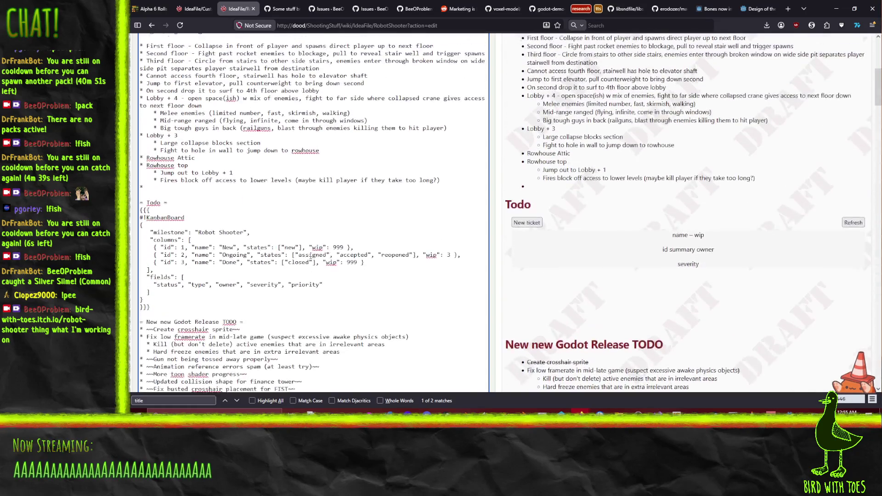
{"action": "scroll", "coordinate": [316, 265], "scroll_direction": "up", "scroll_amount": 2}
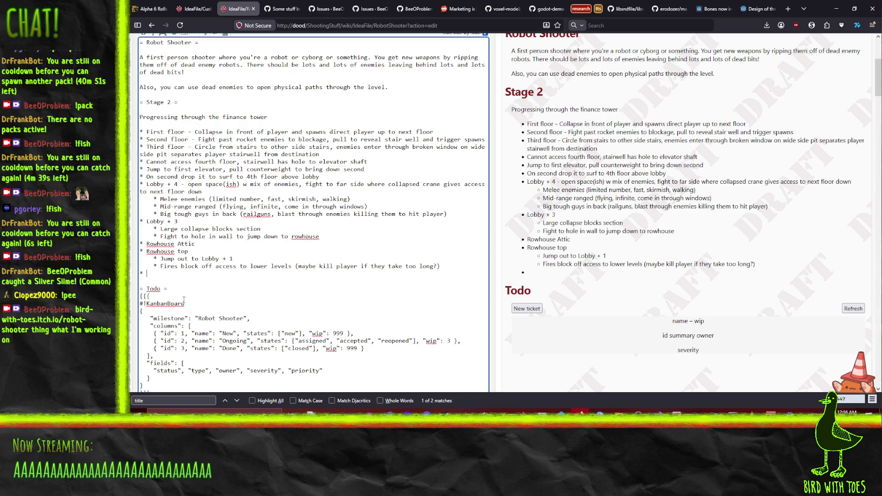
- Finish the 'Lobby + 1' bullet and open a new sub-bullet line beneath it
{"action": "type", "text": "Lobby + 1"}
{"action": "key", "text": "Return"}
{"action": "type", "text": "Lobby"}
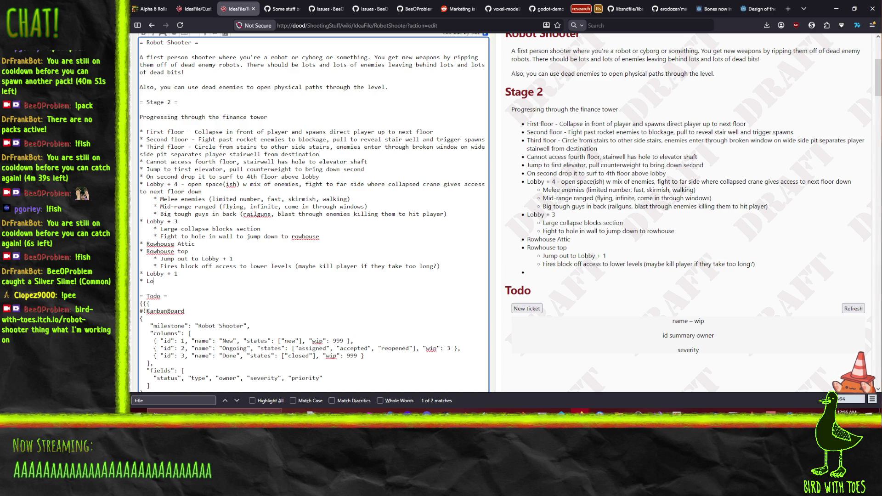
{"action": "key", "text": "Up"}
{"action": "key", "text": "End"}
{"action": "key", "text": "Return"}
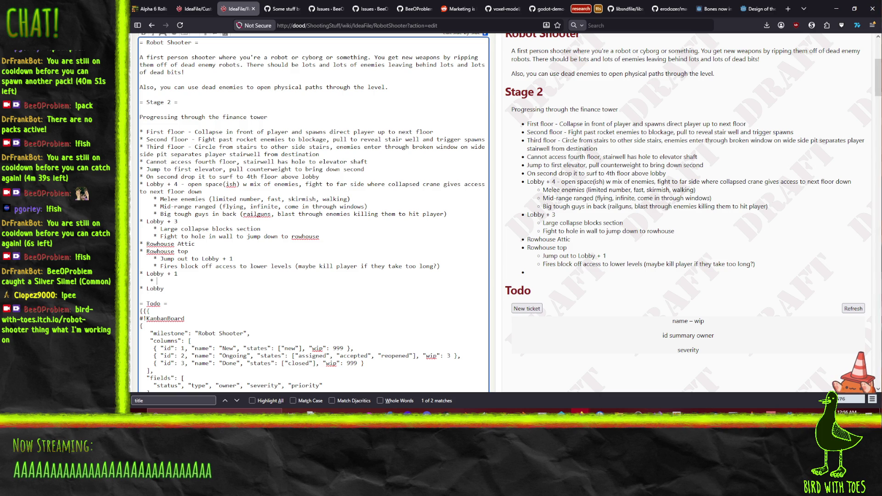
{"action": "key", "text": "shift+Home"}
{"action": "key", "text": "End"}
- Using the Level2 sketch as reference, add 'Fight around death pit elevator shaft back to corner of building'
{"action": "key", "text": "alt+Tab"}
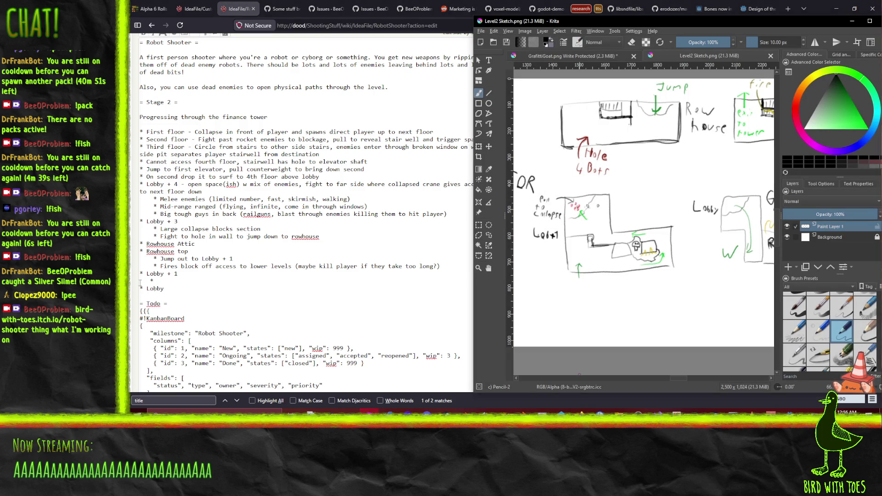
{"action": "key", "text": "alt+Tab"}
{"action": "type", "text": "Figh"}
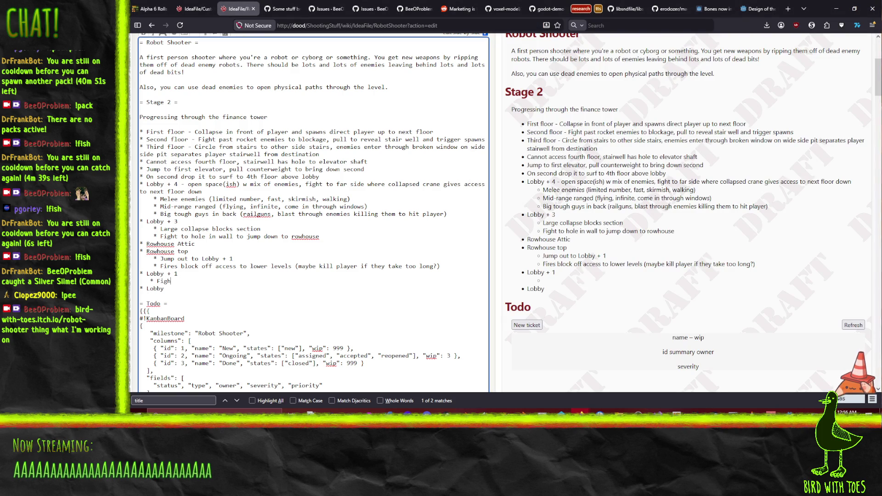
{"action": "type", "text": "t around death pit "}
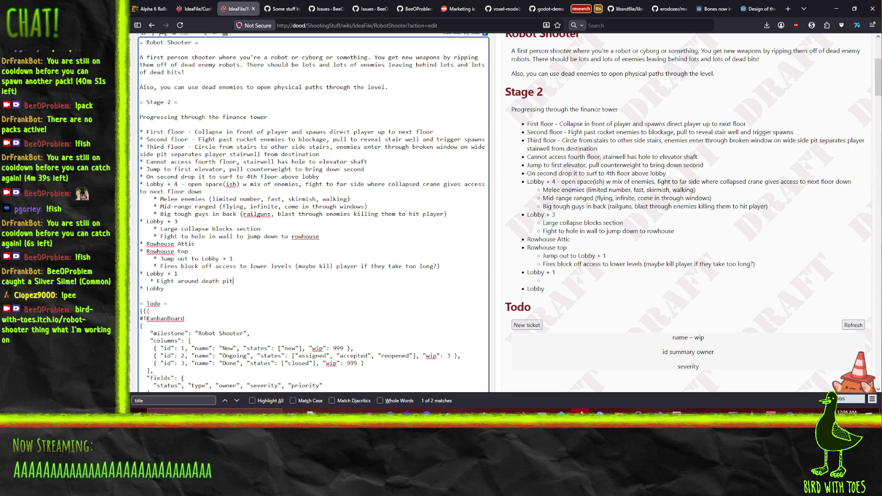
{"action": "type", "text": "elevator sh"}
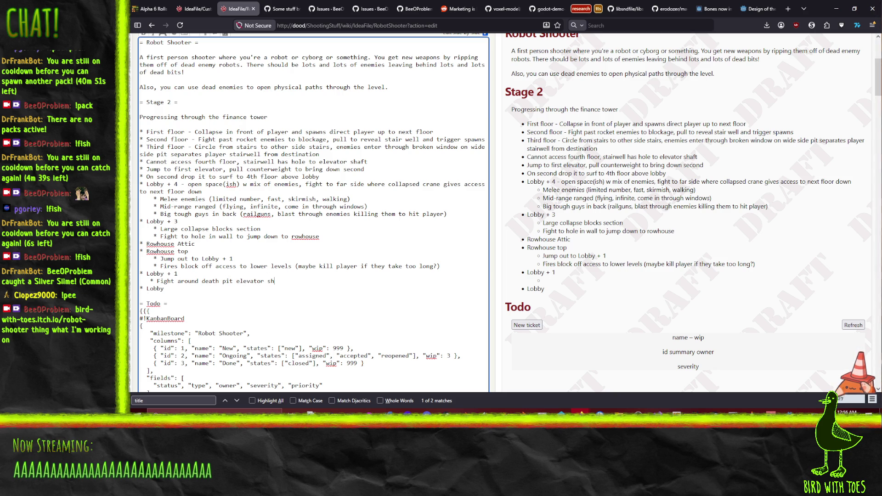
{"action": "type", "text": "aft"}
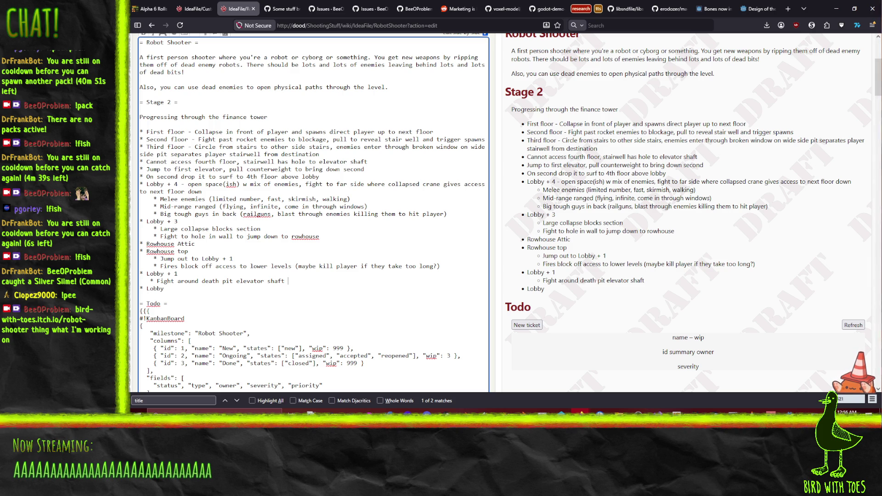
{"action": "type", "text": "back to "}
{"action": "type", "text": "corner of "}
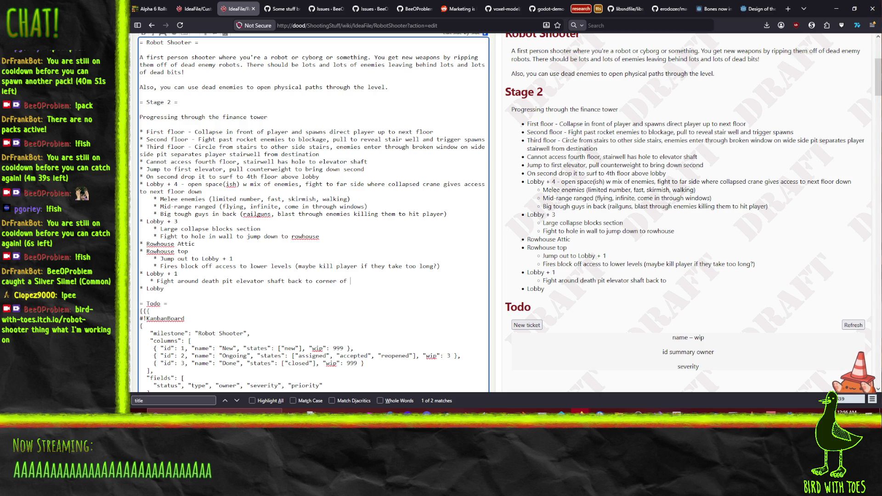
{"action": "type", "text": "building"}
{"action": "key", "text": "Return"}
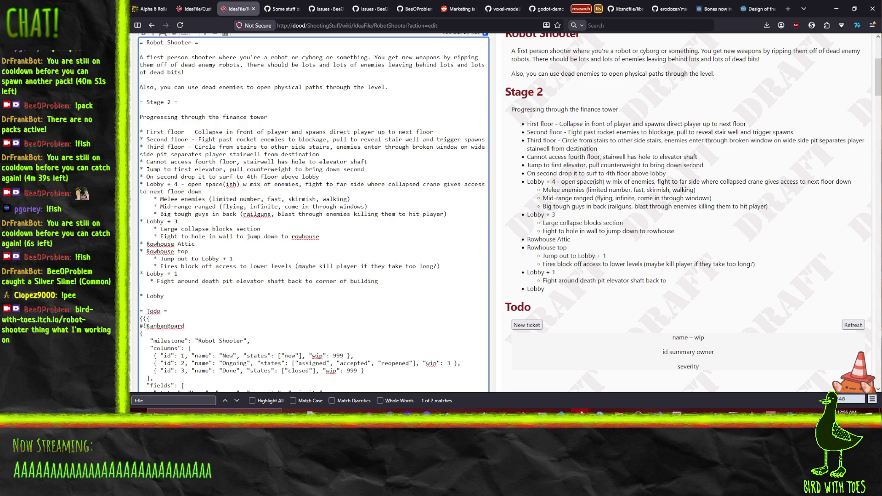
- Add 'Debris supports damaged pillar, pull free to collapse ceiling' and '* Collapsed ceiling makes ramp to lobby'
{"action": "type", "text": "de"}
{"action": "key", "text": "BackSpace"}
{"action": "key", "text": "BackSpace"}
{"action": "type", "text": "Debris "}
{"action": "type", "text": "supports damaged"}
{"action": "type", "text": " pil"}
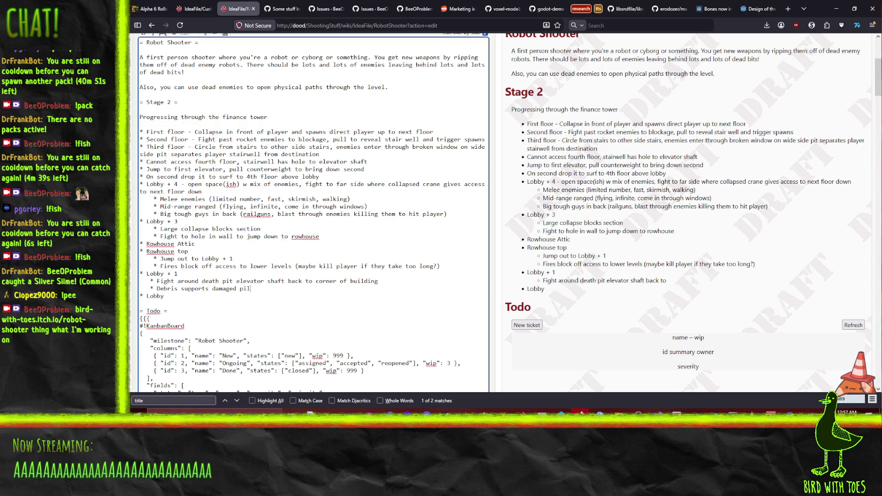
{"action": "type", "text": "lar, pull free to "}
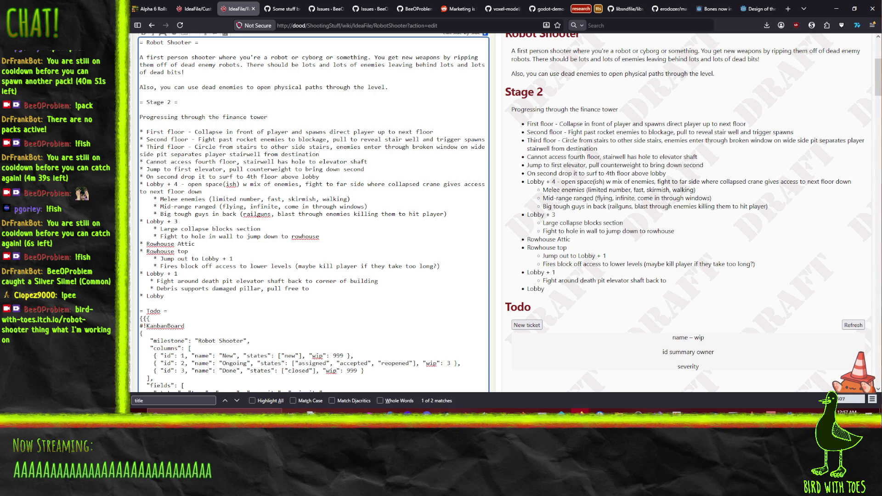
{"action": "type", "text": "collapse "}
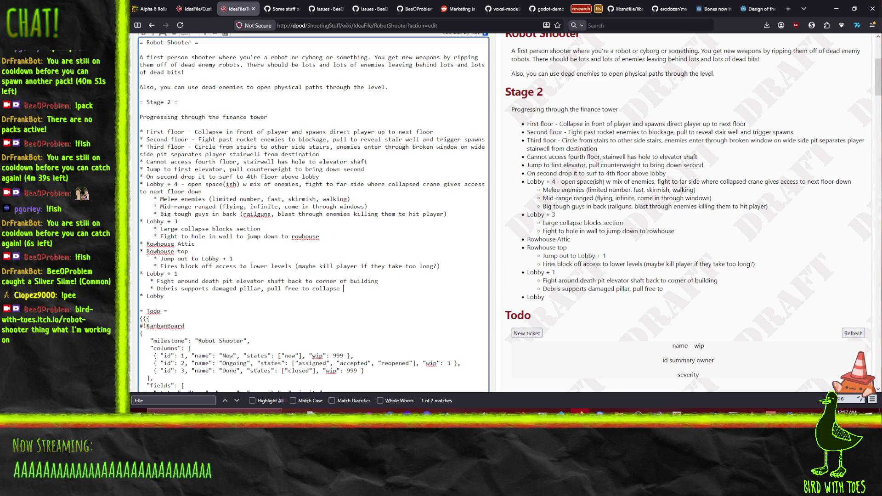
{"action": "type", "text": "ceiling"}
{"action": "key", "text": "Return"}
{"action": "type", "text": "*"}
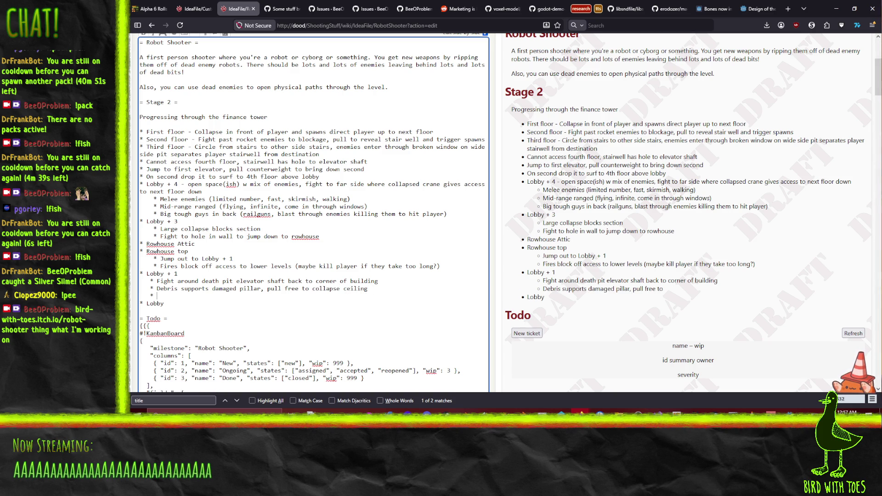
{"action": "type", "text": " Collaps"}
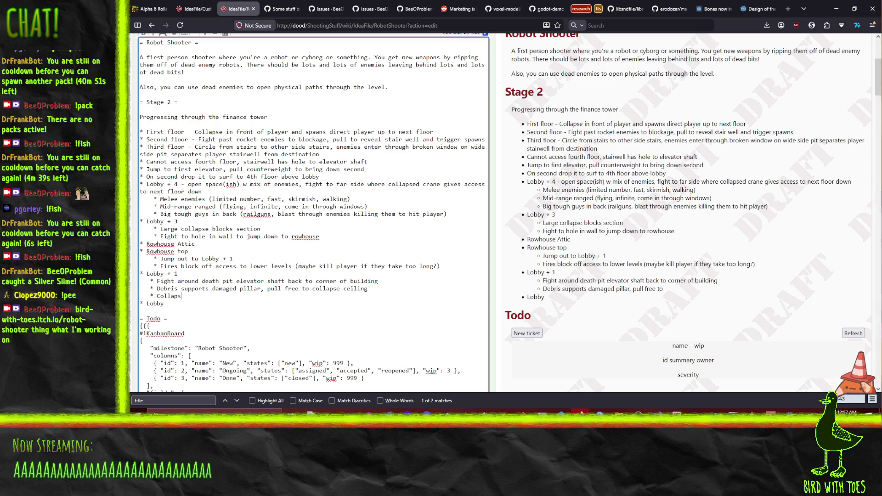
{"action": "type", "text": "ed ceiling ma"}
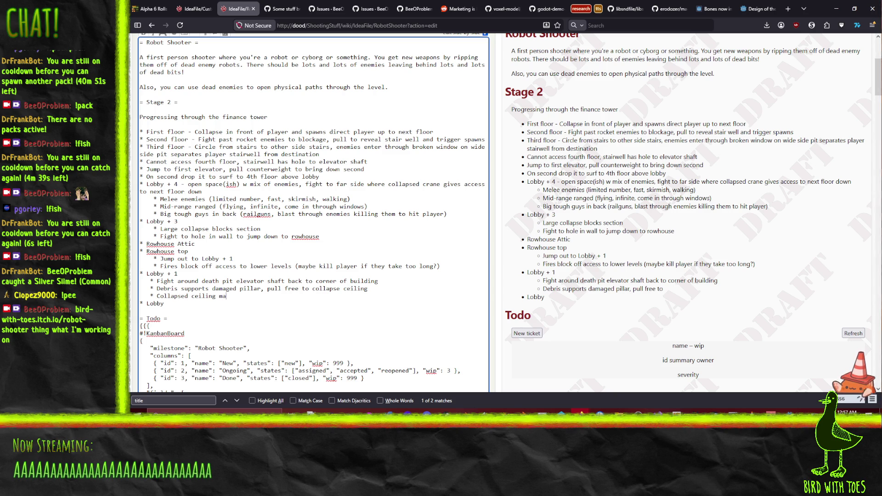
{"action": "type", "text": "kes ramp to lobby"}
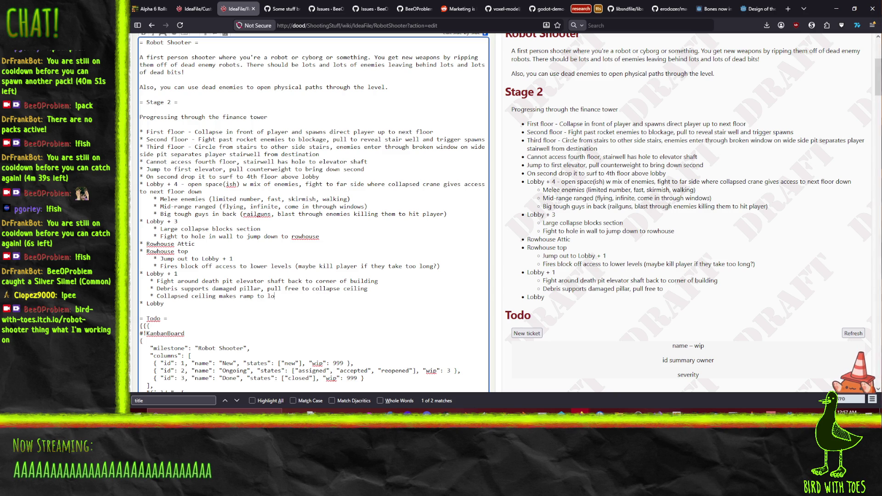
- Add the Lobby bullets 'Some big tough enemies' and 'Exit to street to complete stage'
{"action": "key", "text": "Return"}
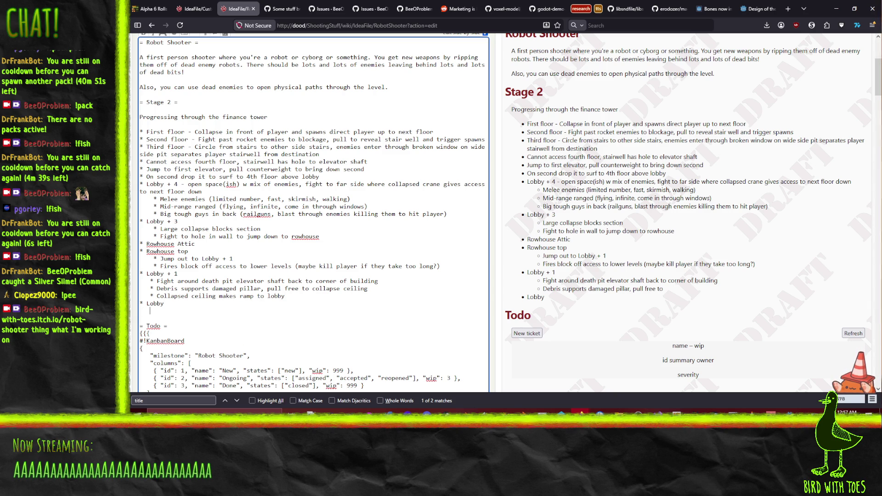
{"action": "type", "text": "* Some big tou"}
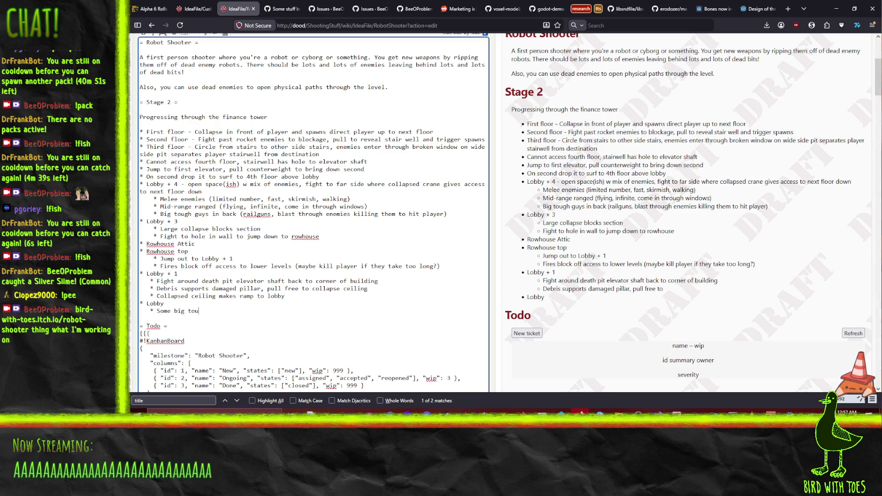
{"action": "type", "text": "gh enemies"}
{"action": "key", "text": "Return"}
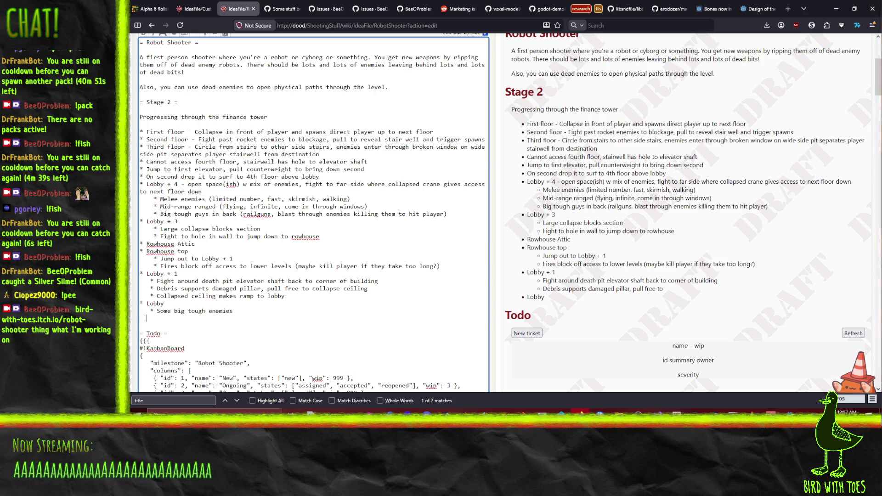
{"action": "type", "text": "* Exit to str"}
{"action": "type", "text": "eet to"}
{"action": "type", "text": "comple"}
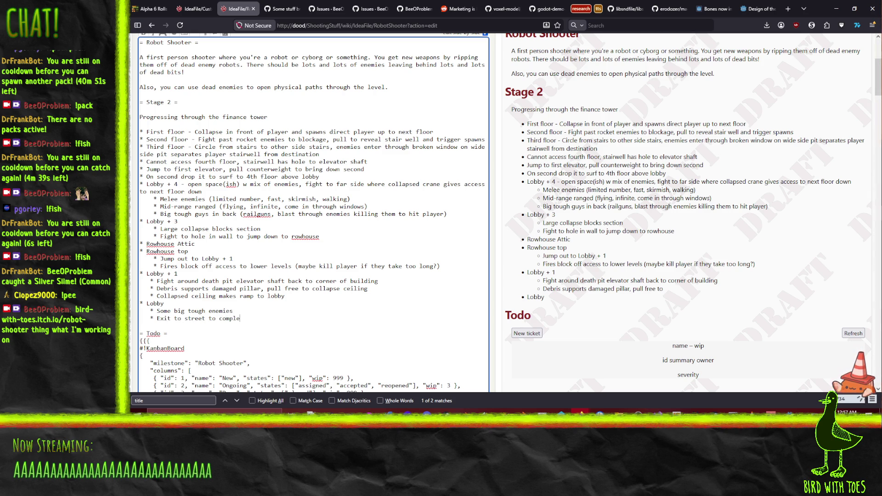
{"action": "type", "text": "te stage"}
{"action": "scroll", "coordinate": [133, 179], "scroll_direction": "up", "scroll_amount": 5}
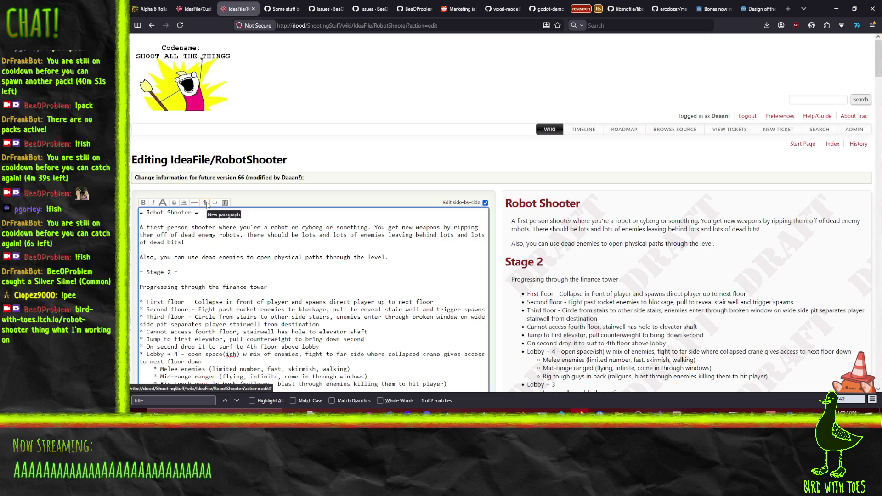
- Submit the Robot Shooter page edits, saving them as version 66
{"action": "scroll", "coordinate": [361, 182], "scroll_direction": "down", "scroll_amount": 15}
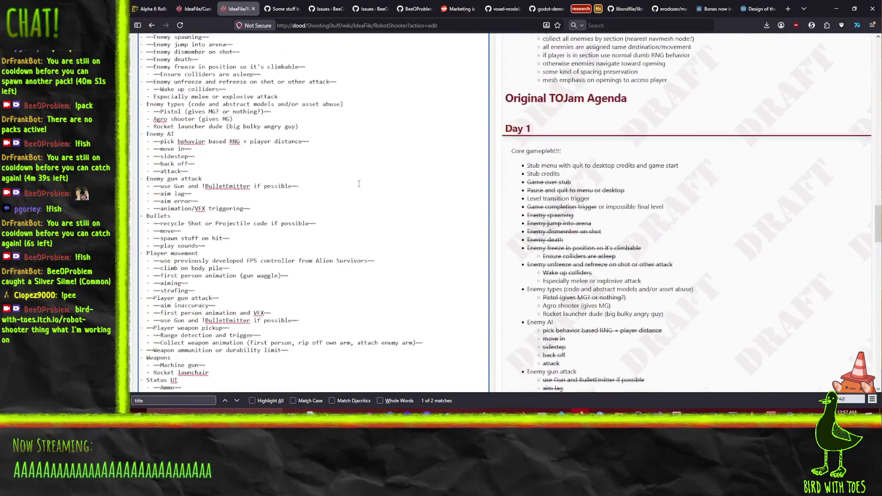
{"action": "scroll", "coordinate": [361, 181], "scroll_direction": "down", "scroll_amount": 15}
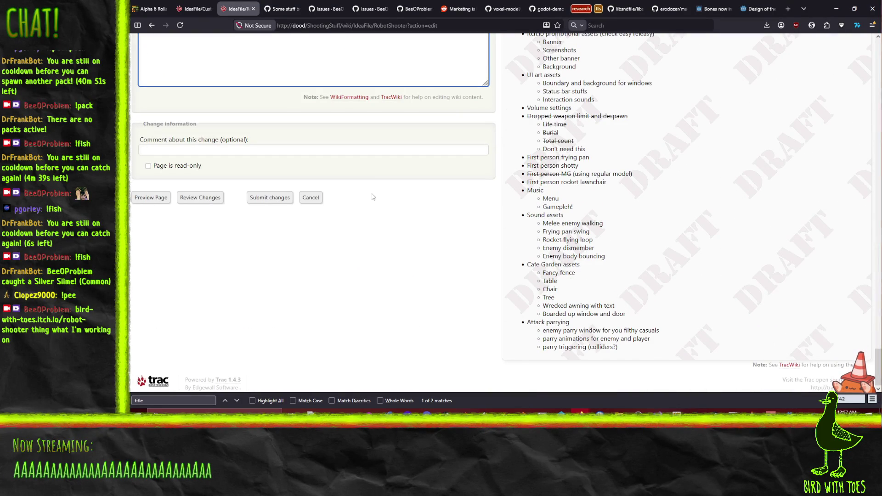
{"action": "left_click", "coordinate": [267, 202]}
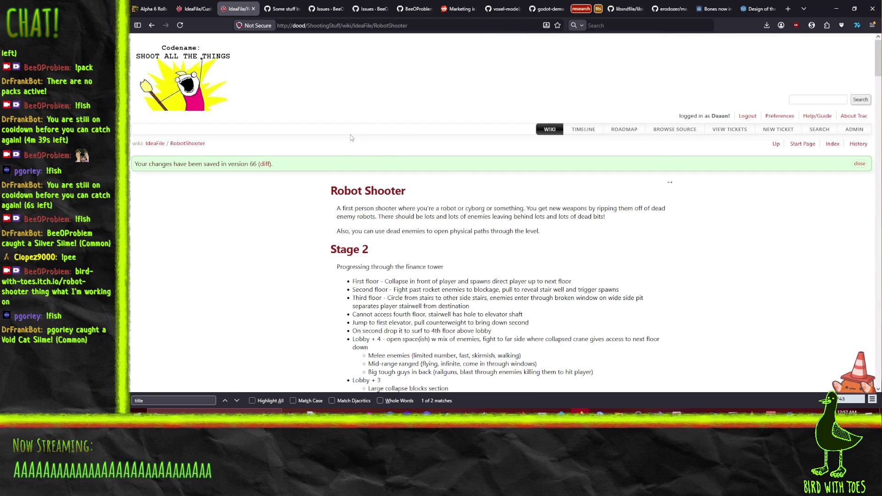
{"action": "key", "text": "ctrl+f"}
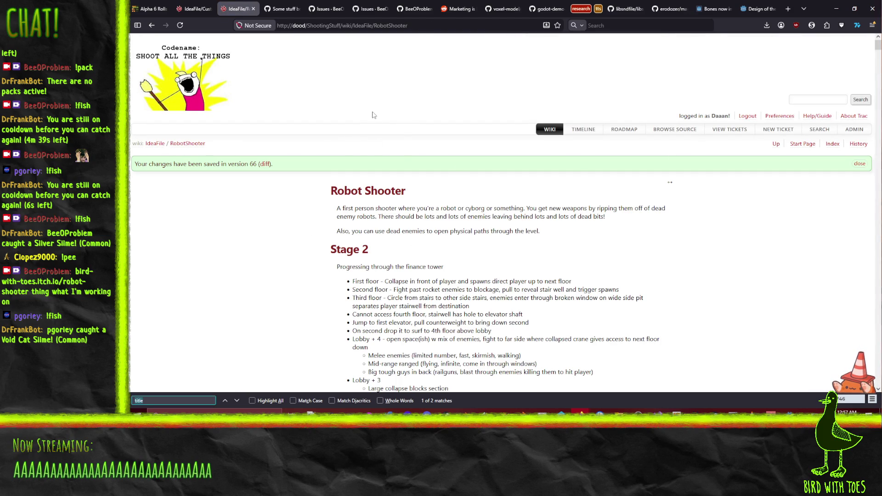
- Find the 'Attach file' link at the page bottom and open the attachment form
{"action": "type", "text": "attach"}
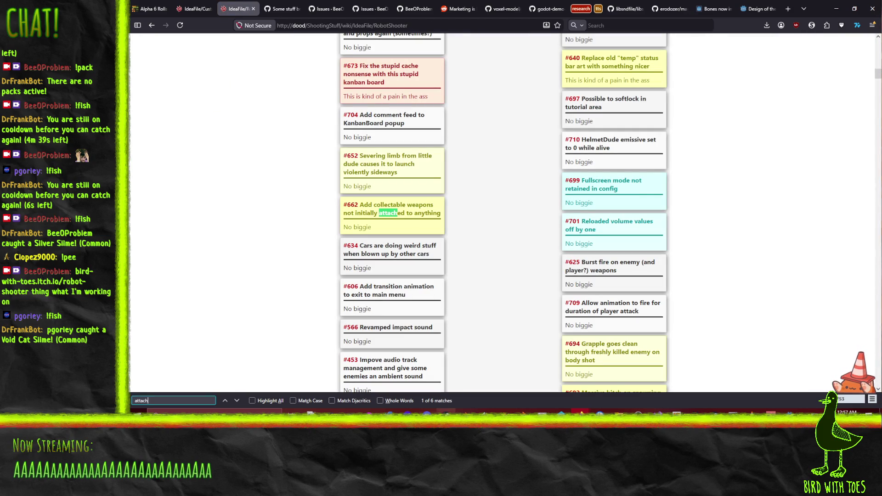
{"action": "left_click", "coordinate": [238, 401]}
{"action": "left_click", "coordinate": [238, 401]}
{"action": "left_click", "coordinate": [237, 400]}
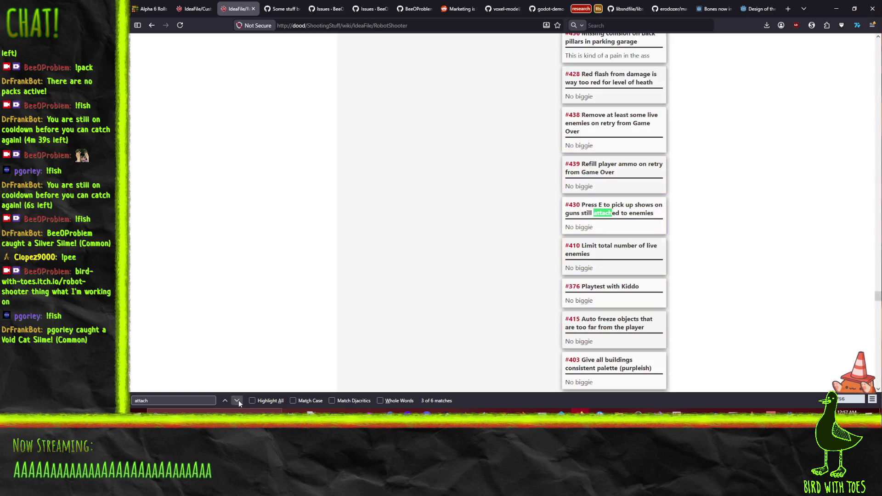
{"action": "left_click", "coordinate": [238, 400]}
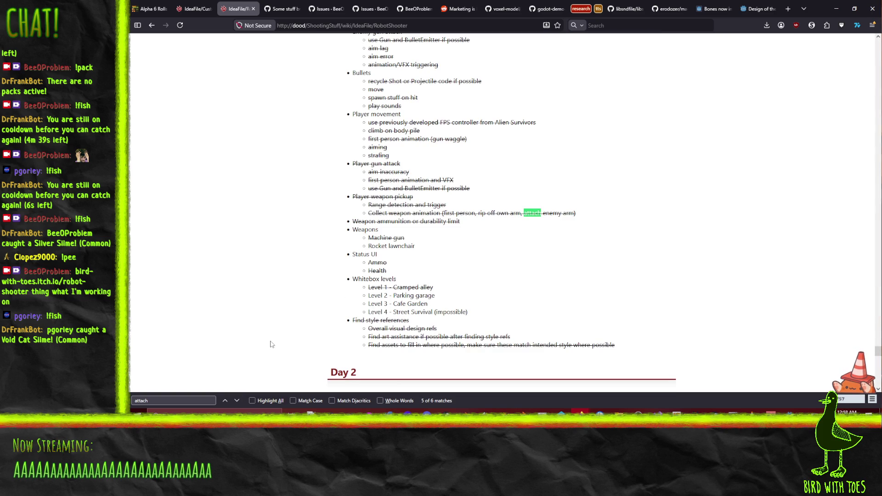
{"action": "left_click", "coordinate": [236, 401]}
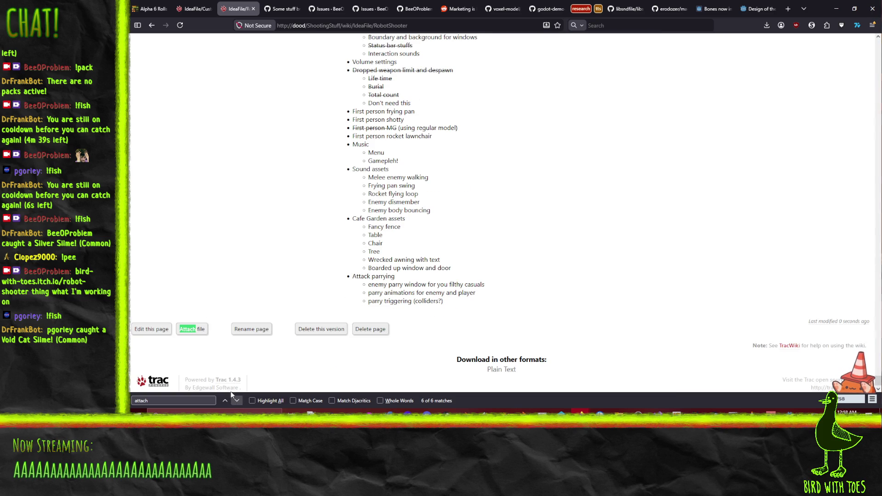
{"action": "left_click", "coordinate": [187, 328]}
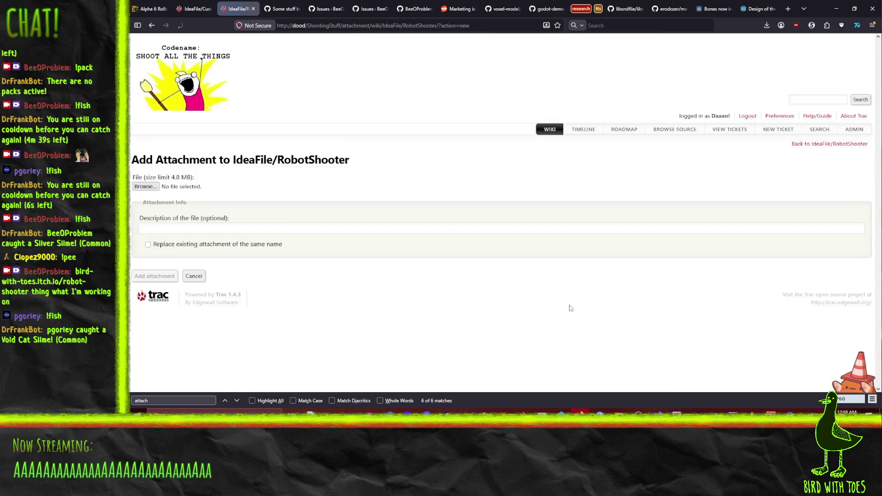
- Upload Level2 Sketch.png with the description 'Sketch of stage 2'
{"action": "left_click", "coordinate": [149, 186]}
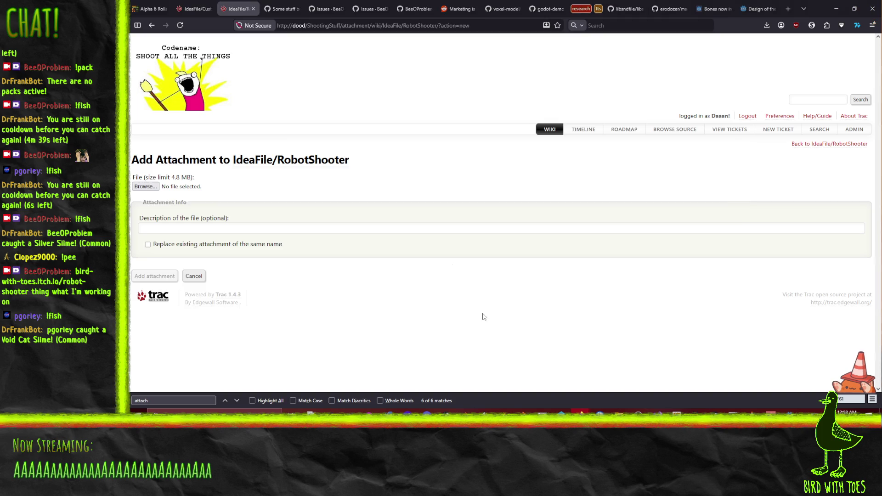
{"action": "left_click_drag", "start_coordinate": [299, 7], "coordinate": [881, 106]}
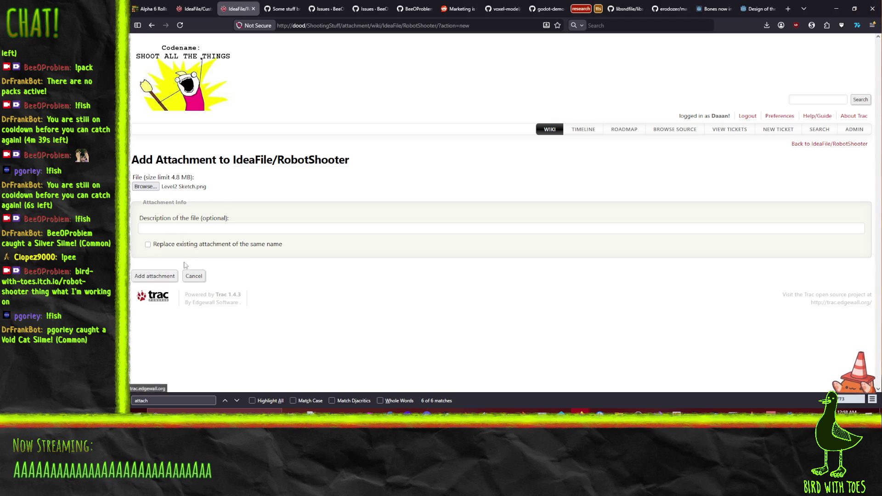
{"action": "left_click", "coordinate": [235, 227]}
{"action": "type", "text": "Sk"}
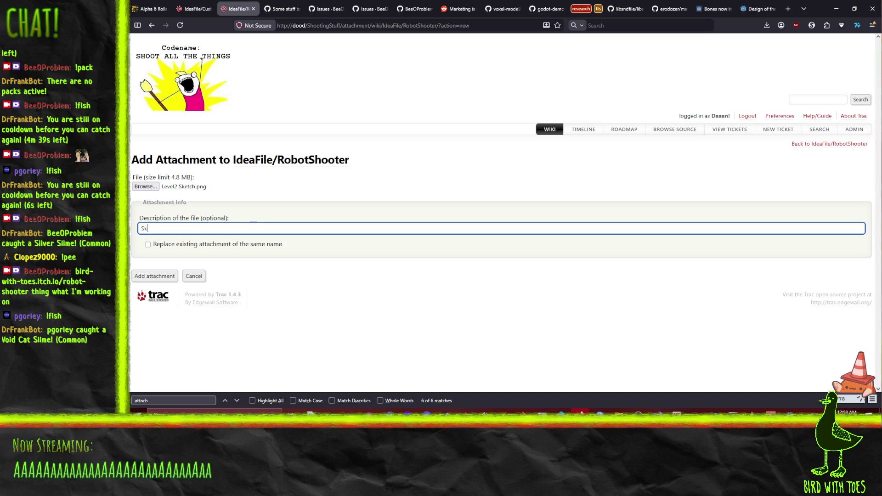
{"action": "type", "text": "etch of stage 2"}
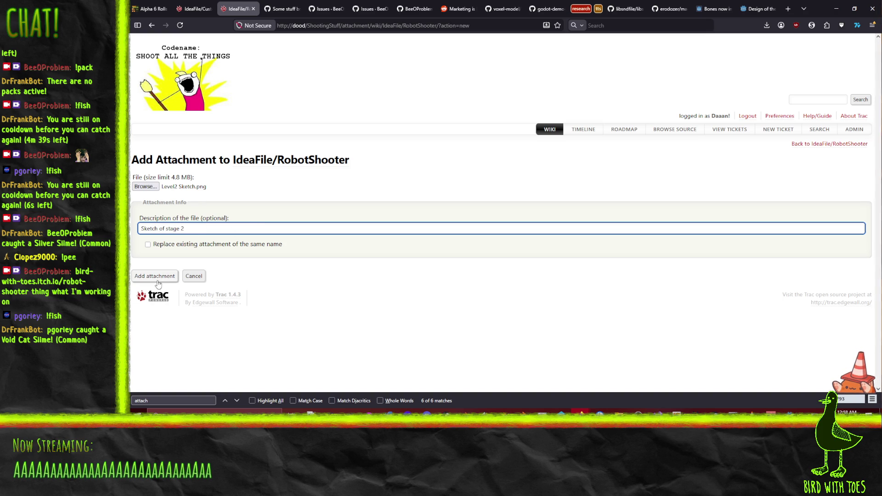
{"action": "left_click", "coordinate": [249, 214]}
{"action": "left_click", "coordinate": [174, 276]}
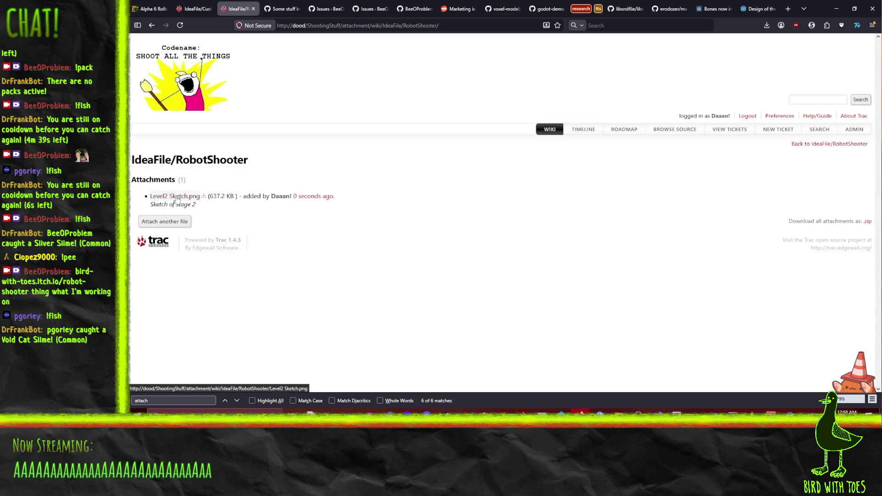
{"action": "left_click", "coordinate": [177, 196]}
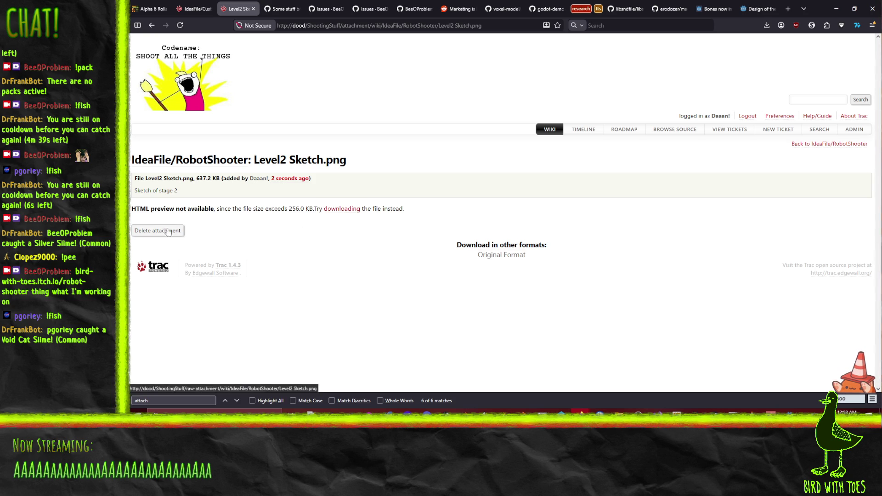
- Check the Level2 Sketch.png attachment page, then return to RobotShooter and open it for editing
{"action": "left_click_drag", "start_coordinate": [277, 209], "coordinate": [381, 212]}
{"action": "left_click", "coordinate": [437, 212]}
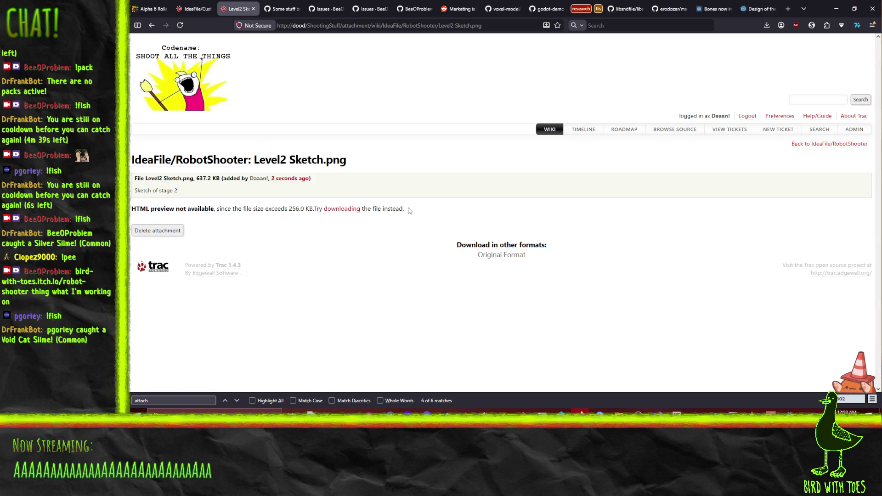
{"action": "left_click", "coordinate": [152, 25]}
{"action": "left_click", "coordinate": [152, 26]}
{"action": "left_click", "coordinate": [151, 26]}
{"action": "scroll", "coordinate": [243, 203], "scroll_direction": "up", "scroll_amount": 10}
{"action": "scroll", "coordinate": [244, 203], "scroll_direction": "up", "scroll_amount": 10}
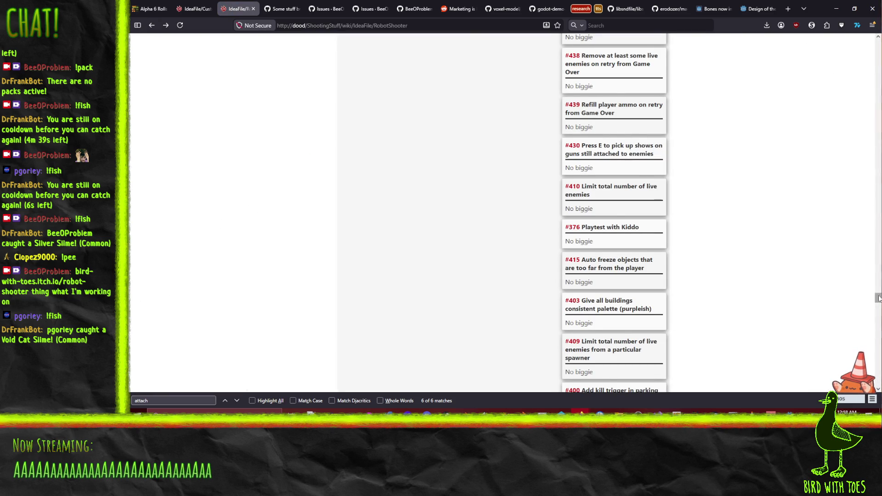
{"action": "left_click_drag", "start_coordinate": [877, 299], "coordinate": [878, 388]}
{"action": "left_click", "coordinate": [148, 329]}
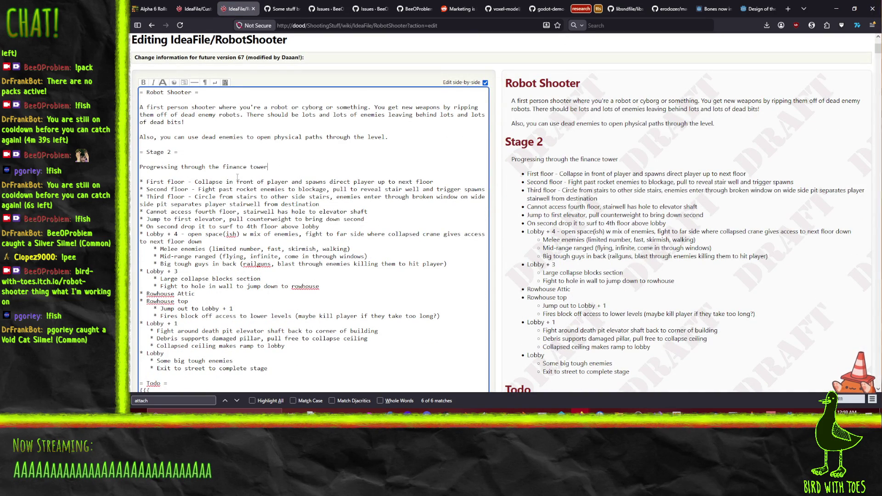
- Below the 'Progressing through the finance tower' line, insert an [[Image()]] macro with the Level2 Sketch.png address
{"action": "left_click_drag", "start_coordinate": [228, 167], "coordinate": [233, 167]}
{"action": "key", "text": "End"}
{"action": "key", "text": "Return"}
{"action": "key", "text": "Return"}
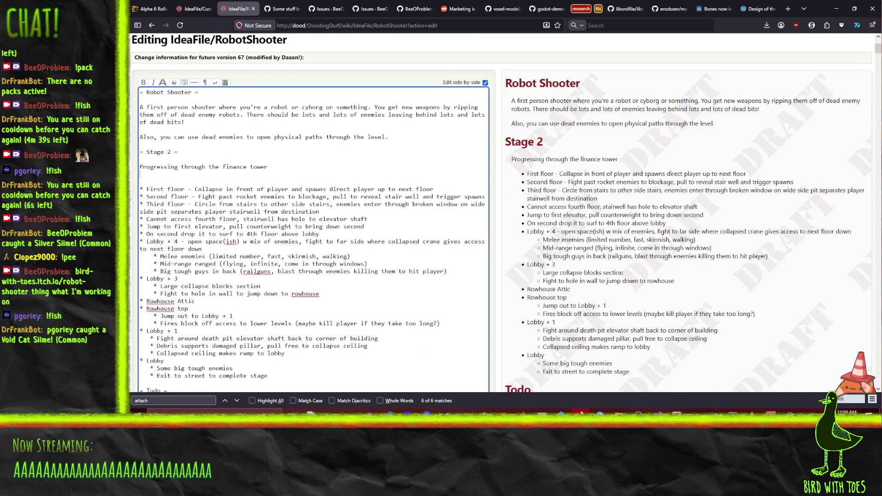
{"action": "type", "text": "[[Image("}
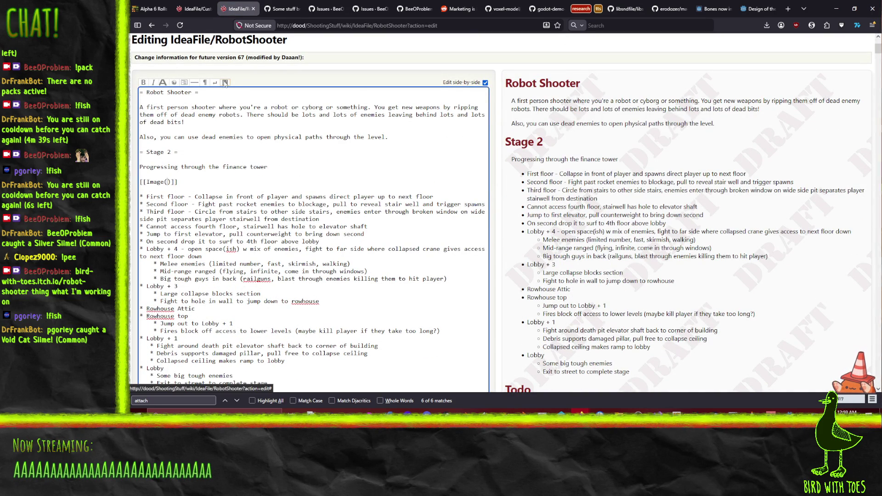
{"action": "type", "text": "http://dood/ShootingStuff/attachment/wiki/IdeaFile/RobotShooter/Level2%20Sketch.png"}
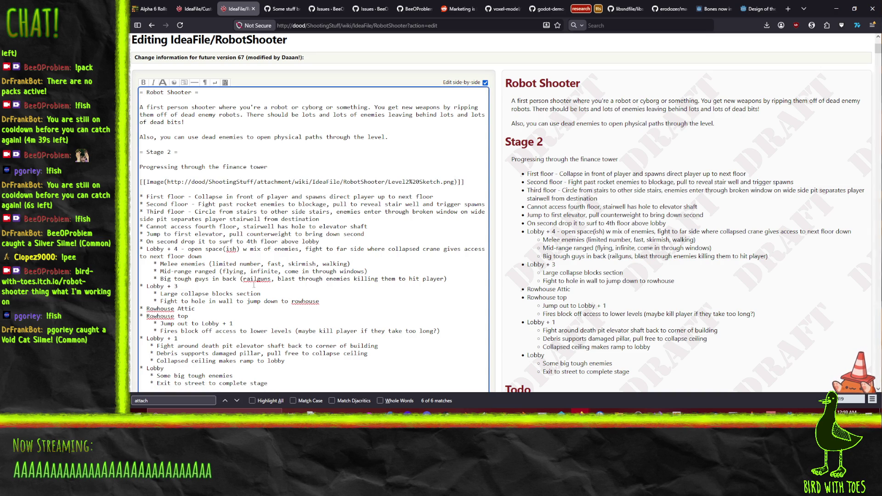
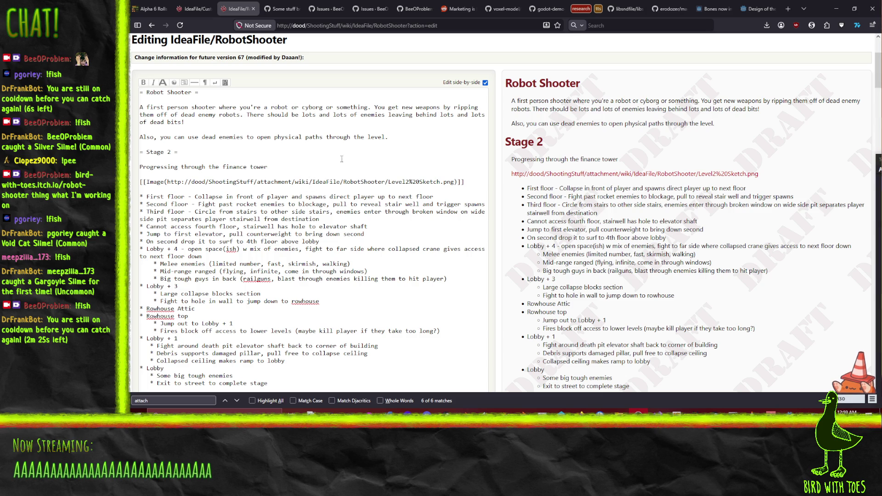
- Strip the attachment URL and IdeaFile/RobotShooter/ path so the macro reads [[Image(Level2%20Sketch.png)]]
{"action": "left_click", "coordinate": [166, 188]}
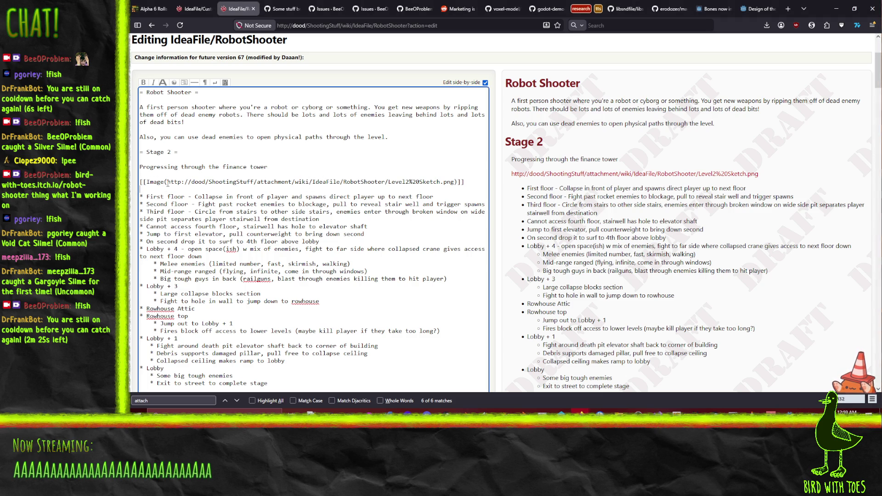
{"action": "left_click_drag", "start_coordinate": [167, 182], "coordinate": [309, 182]}
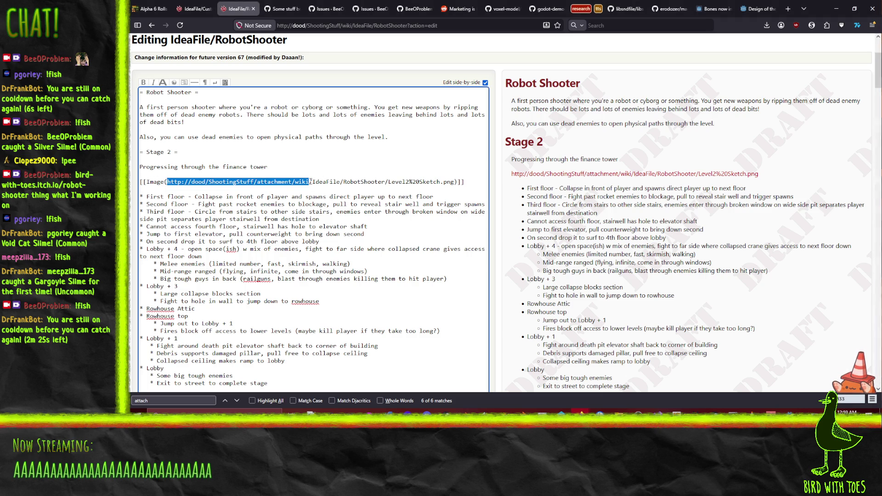
{"action": "key", "text": "Delete"}
{"action": "key", "text": "Delete"}
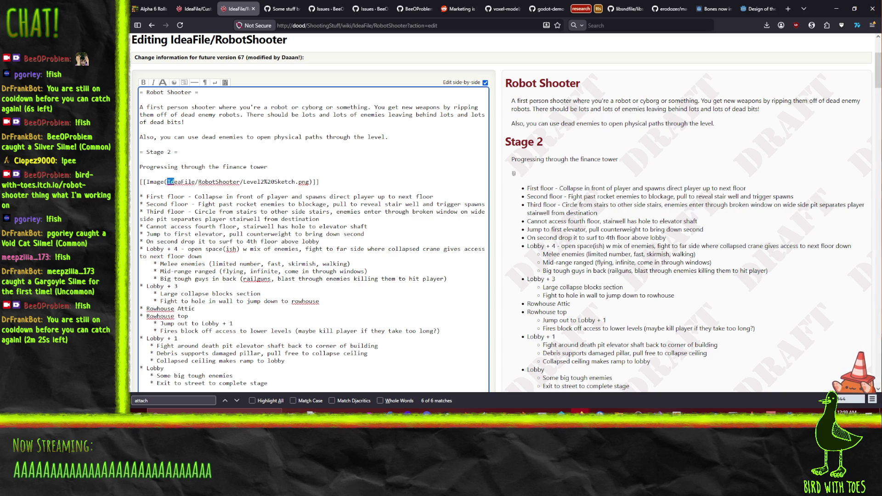
{"action": "key", "text": "shift+Right"}
{"action": "key", "text": "shift+Right"}
{"action": "key", "text": "shift+Right"}
{"action": "key", "text": "Delete"}
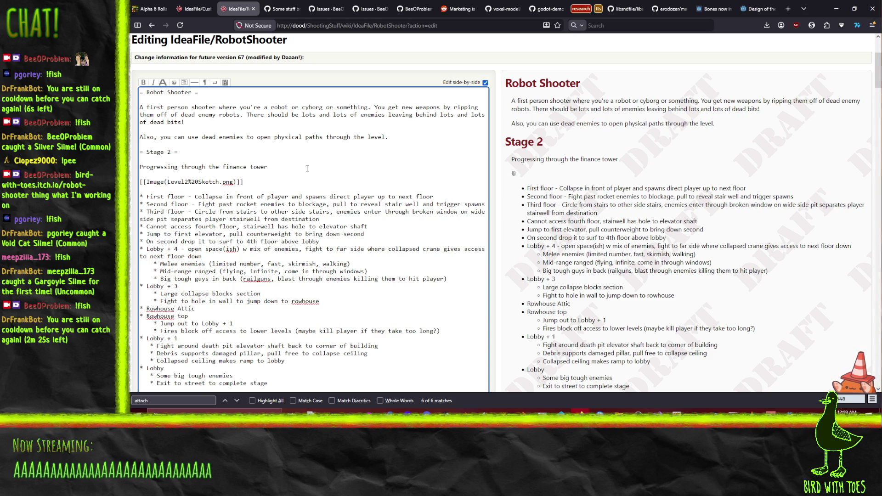
{"action": "scroll", "coordinate": [689, 184], "scroll_direction": "down", "scroll_amount": 15}
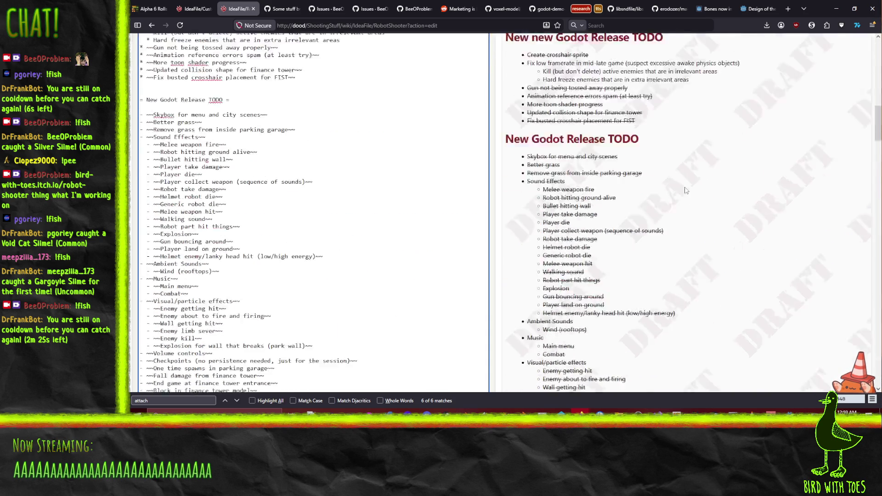
- Open WikiFormatting help in a new tab, search 'image' to reach its Images section, then return to editing
{"action": "scroll", "coordinate": [689, 183], "scroll_direction": "down", "scroll_amount": 15}
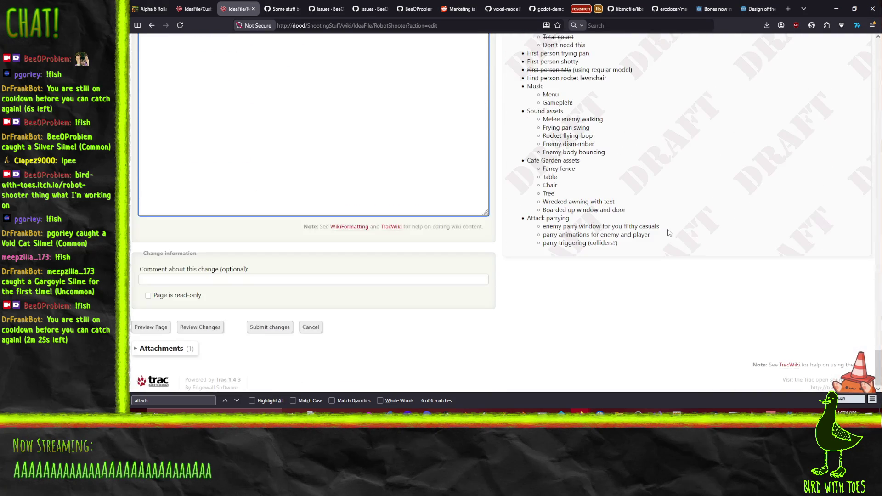
{"action": "right_click", "coordinate": [359, 228]}
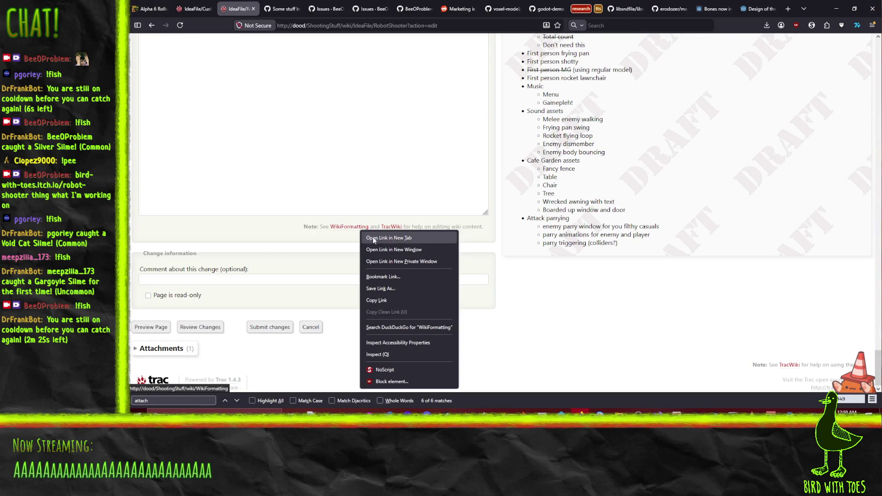
{"action": "left_click", "coordinate": [374, 238]}
{"action": "left_click", "coordinate": [271, 9]}
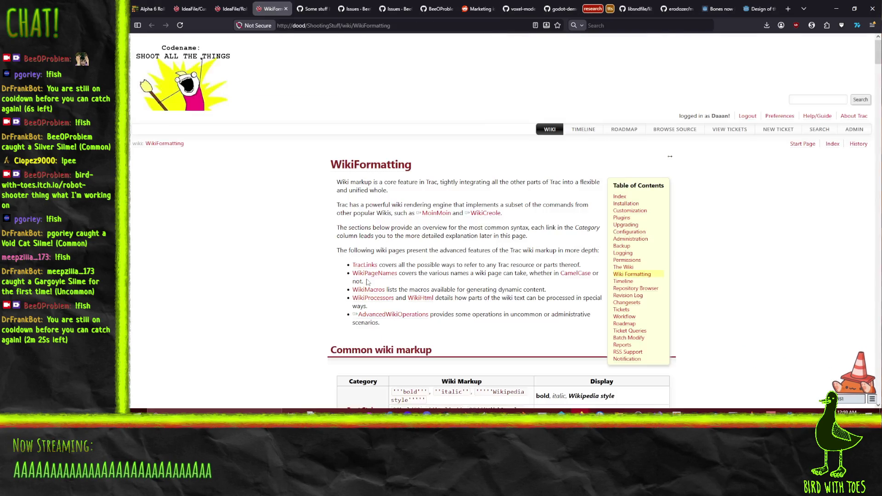
{"action": "key", "text": "ctrl+f"}
{"action": "type", "text": "image"}
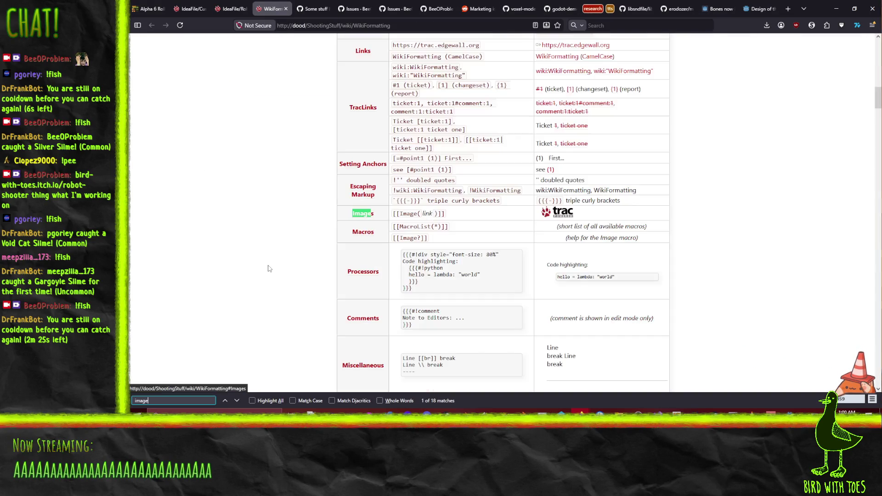
{"action": "left_click", "coordinate": [425, 212]}
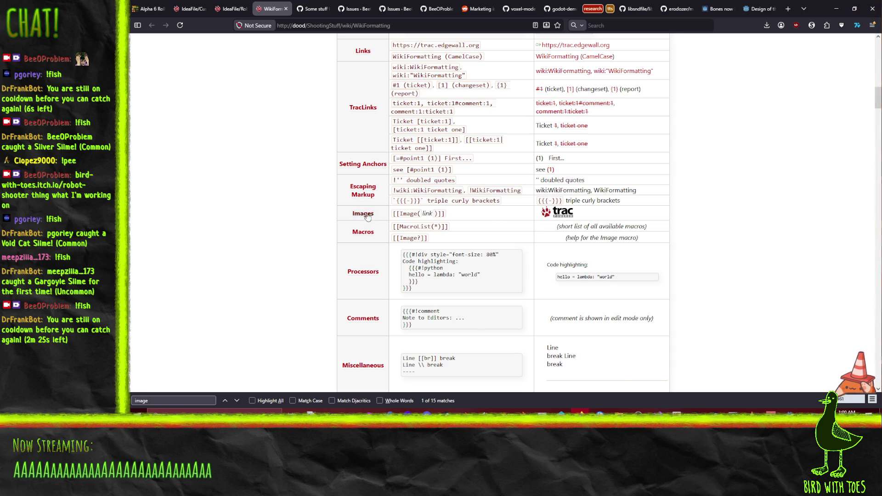
{"action": "left_click", "coordinate": [363, 215]}
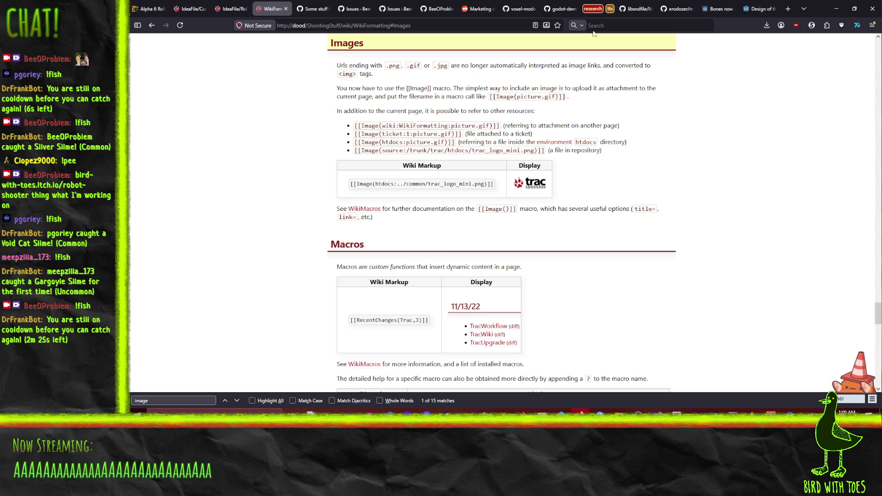
{"action": "mouse_move", "coordinate": [754, 6]}
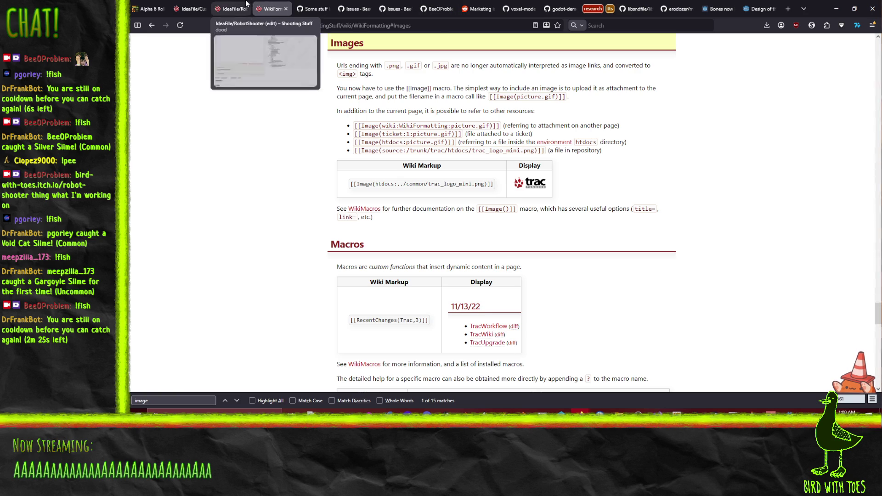
{"action": "left_click", "coordinate": [230, 8]}
- Prefix the image macro with wiki: and the pasted page path, deleting the duplicate file name and http address
{"action": "scroll", "coordinate": [341, 190], "scroll_direction": "up", "scroll_amount": 20}
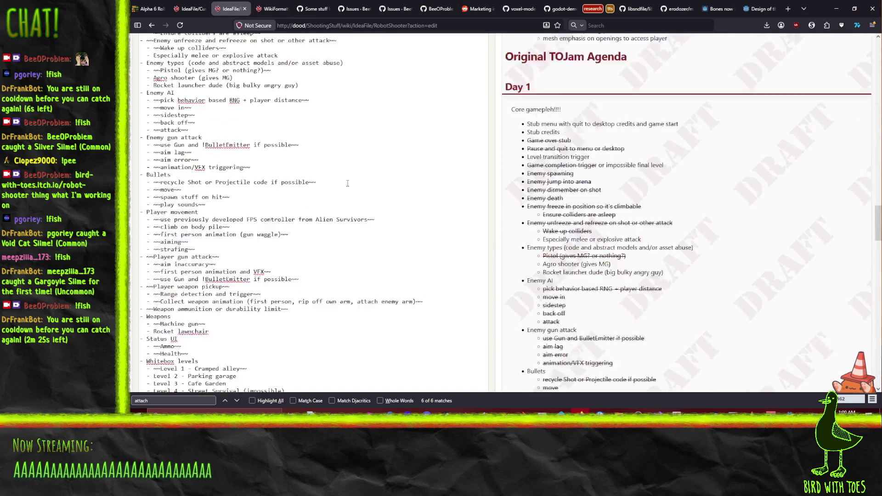
{"action": "scroll", "coordinate": [349, 187], "scroll_direction": "up", "scroll_amount": 15}
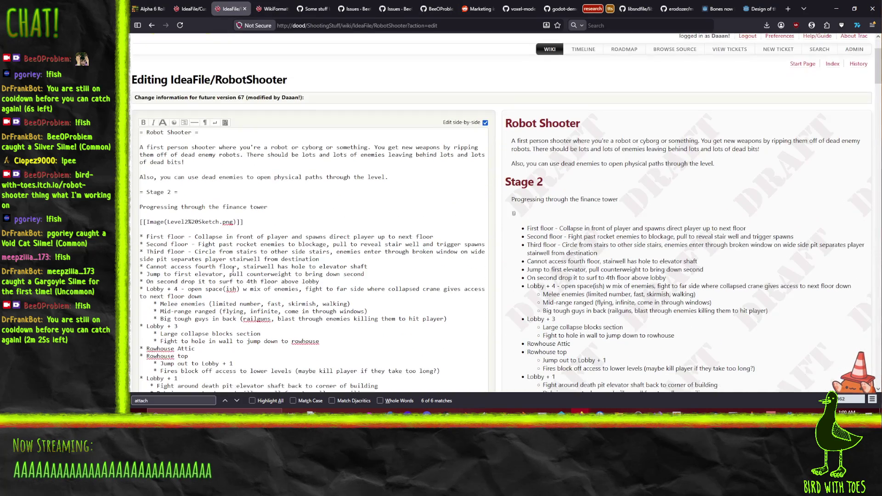
{"action": "left_click", "coordinate": [168, 224]}
{"action": "type", "text": "wiki:"}
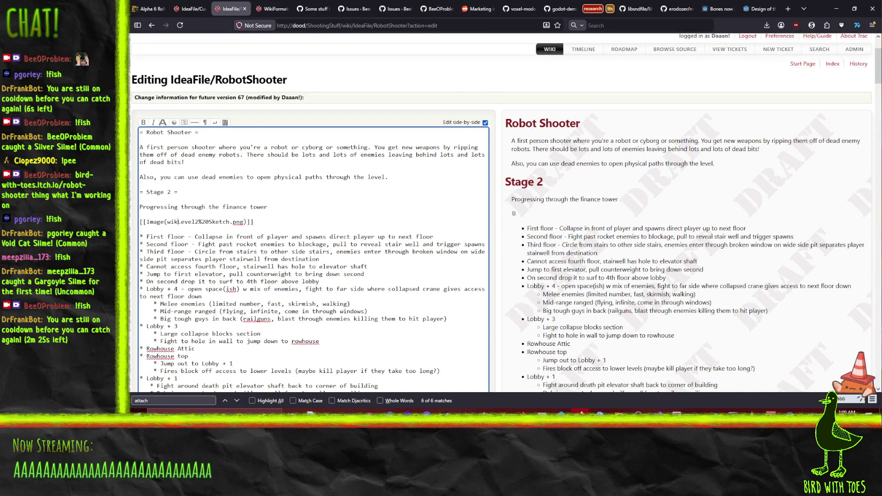
{"action": "type", "text": "http://dood/ShootingStuff/attachment/wiki/IdeaFile/RobotShooter/Level2%20Sketch.png"}
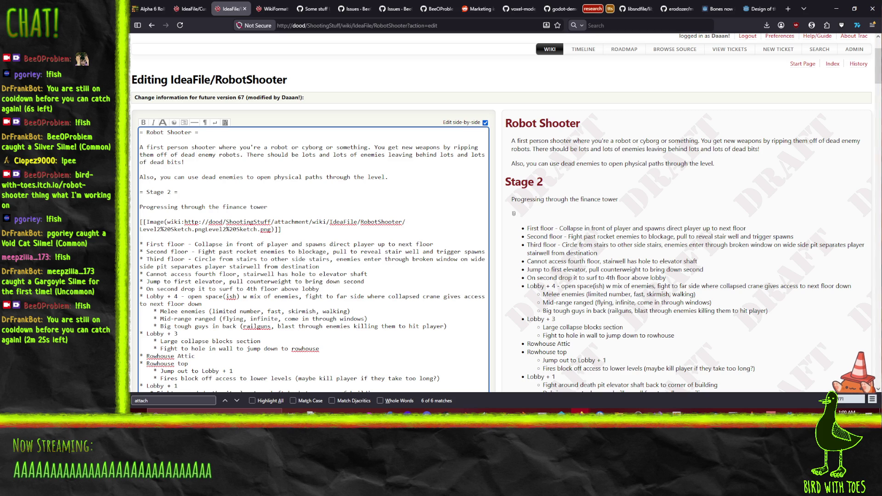
{"action": "key", "text": "shift+Up"}
{"action": "key", "text": "shift+Down"}
{"action": "key", "text": "shift+Right"}
{"action": "key", "text": "shift+Right"}
{"action": "key", "text": "shift+Right"}
{"action": "key", "text": "shift+Right"}
{"action": "key", "text": "shift+Right"}
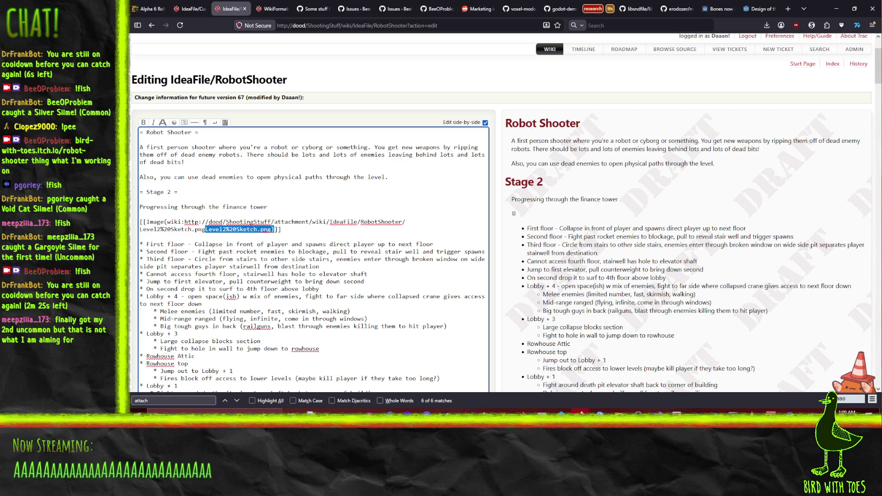
{"action": "key", "text": "Delete"}
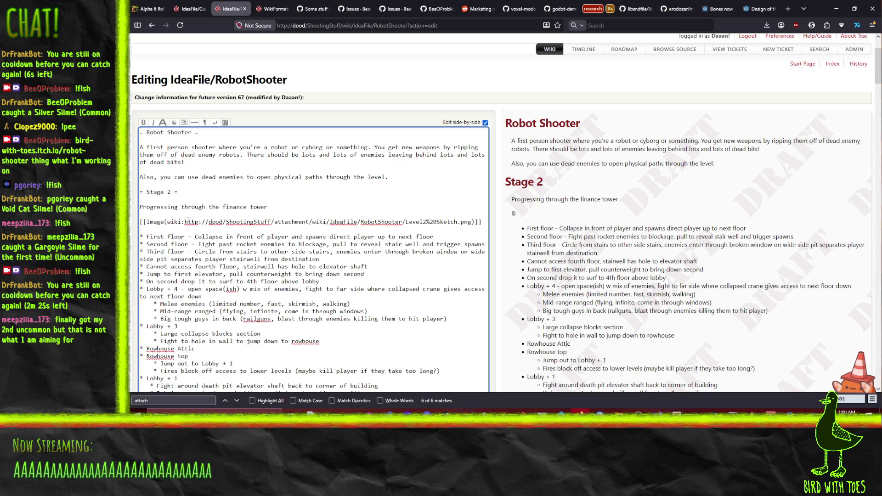
{"action": "key", "text": "ctrl+shift+Right"}
{"action": "key", "text": "ctrl+shift+Right"}
{"action": "key", "text": "ctrl+shift+Right"}
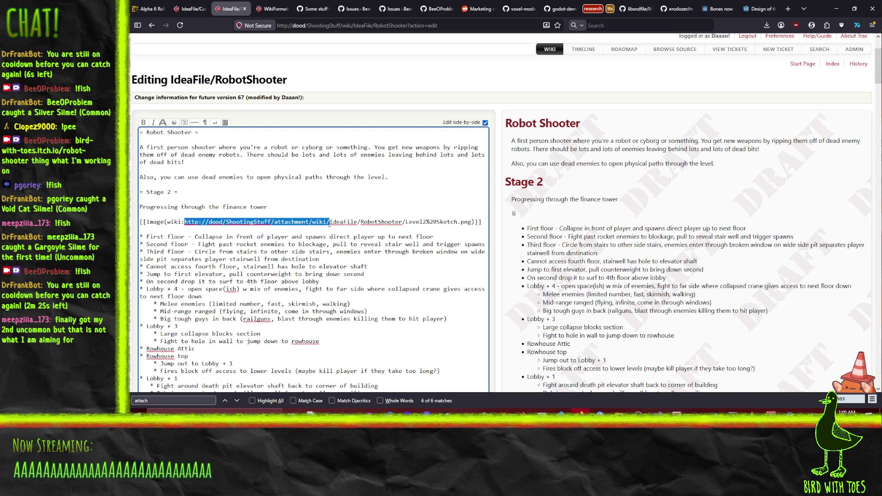
{"action": "key", "text": "Delete"}
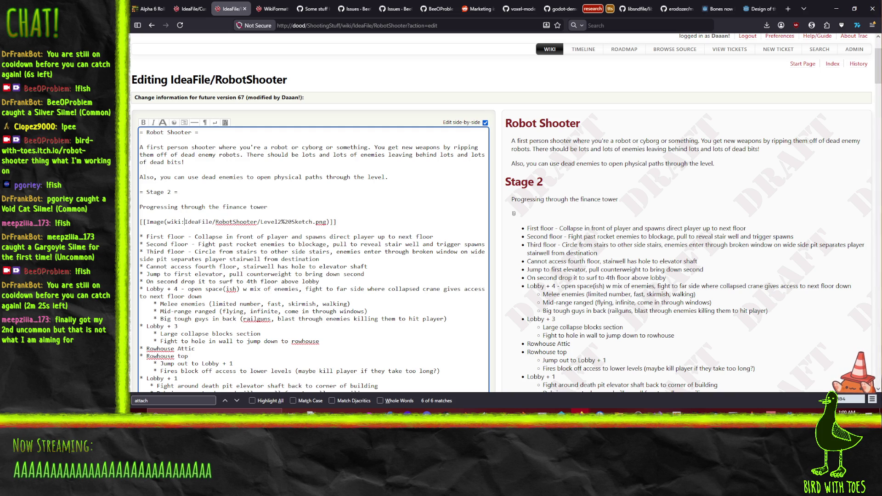
{"action": "left_click", "coordinate": [139, 214]}
- Replace the path slashes with colons to form wiki:IdeaFile:RobotShooter:Level2%20Sketch.png; the preview shows No filespec given
{"action": "left_click", "coordinate": [271, 8]}
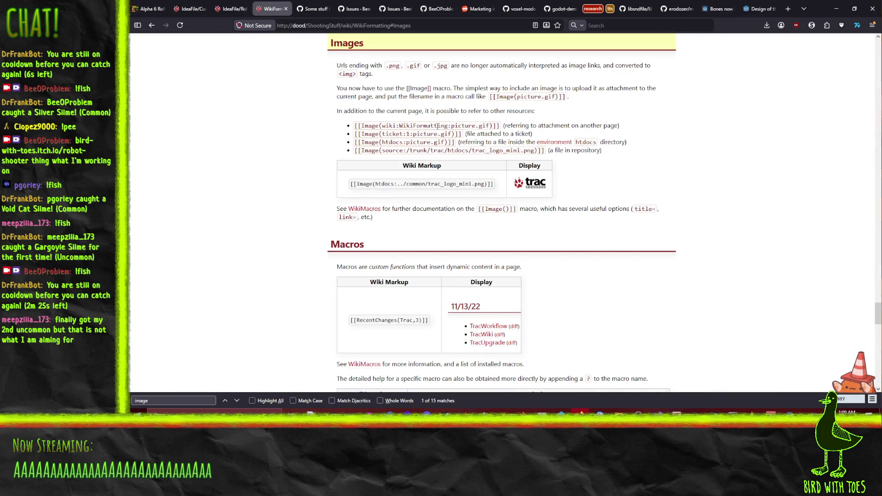
{"action": "left_click", "coordinate": [231, 8]}
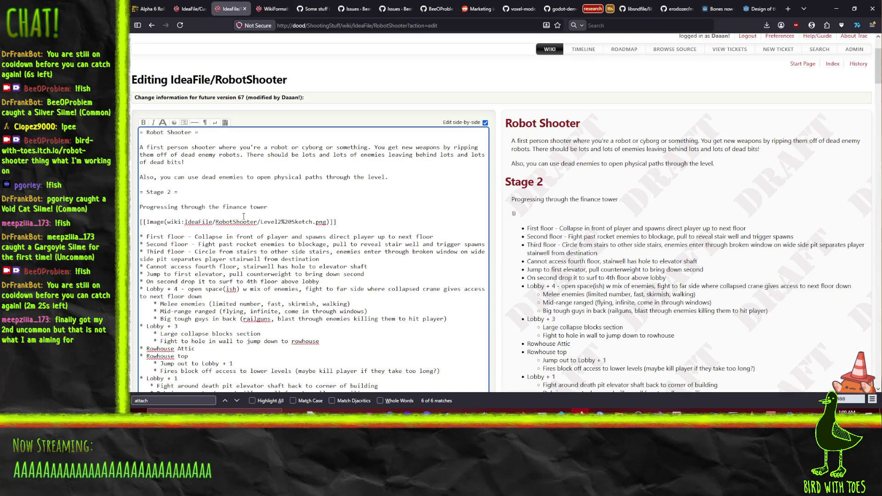
{"action": "key", "text": "Delete"}
{"action": "type", "text": ":"}
{"action": "left_click", "coordinate": [515, 216]}
{"action": "left_click", "coordinate": [213, 221]}
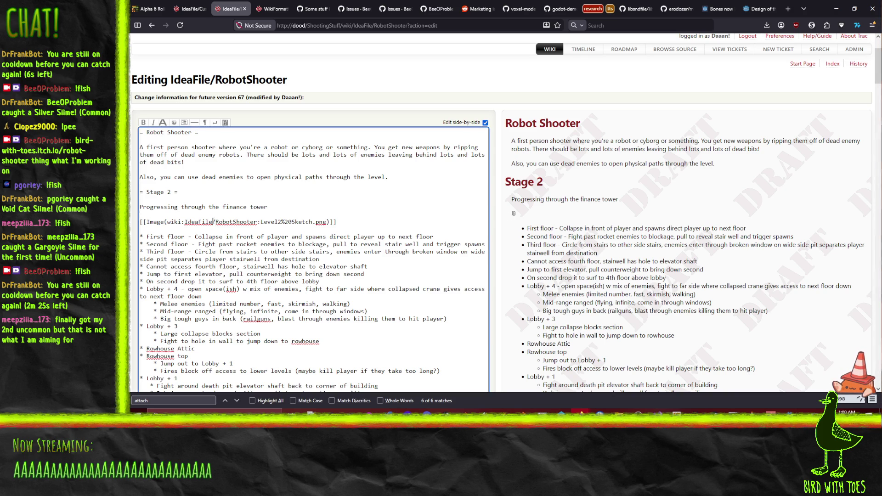
{"action": "key", "text": "BackSpace"}
{"action": "type", "text": ":"}
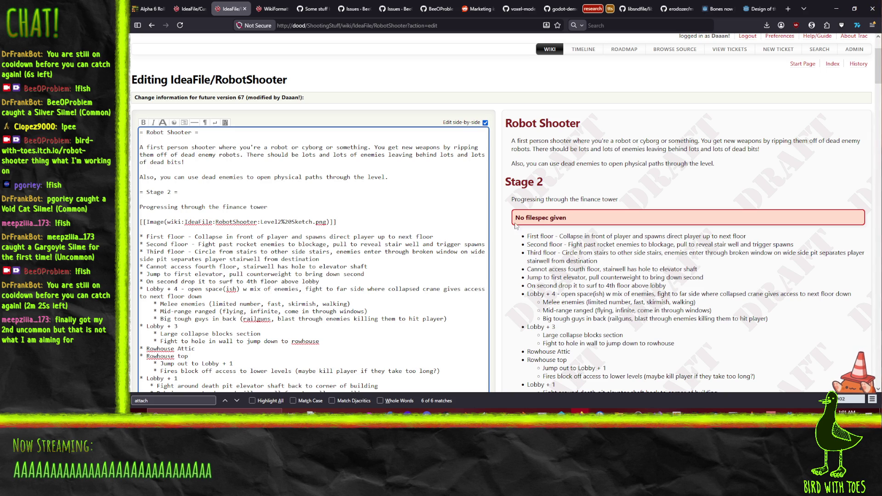
{"action": "left_click", "coordinate": [553, 225]}
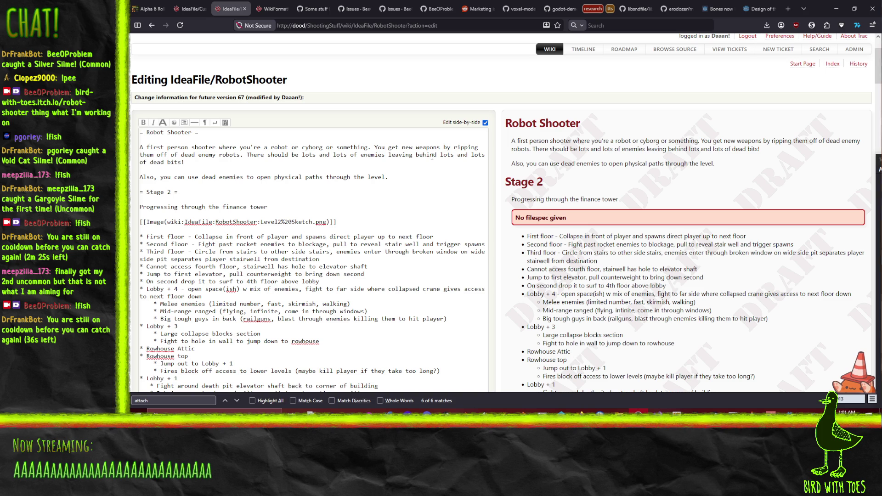
- Recheck the Images help section, then switch to the Custom Game Engine Wishlist tab
{"action": "left_click", "coordinate": [274, 8]}
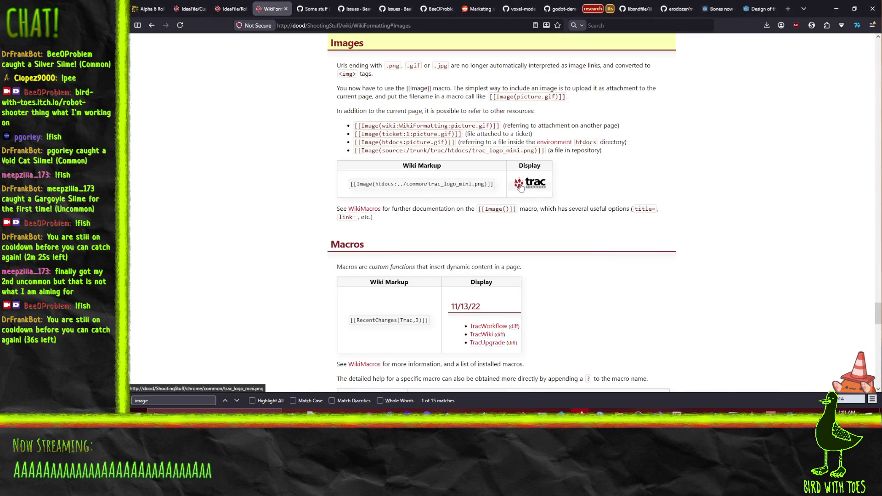
{"action": "scroll", "coordinate": [579, 288], "scroll_direction": "up", "scroll_amount": 2}
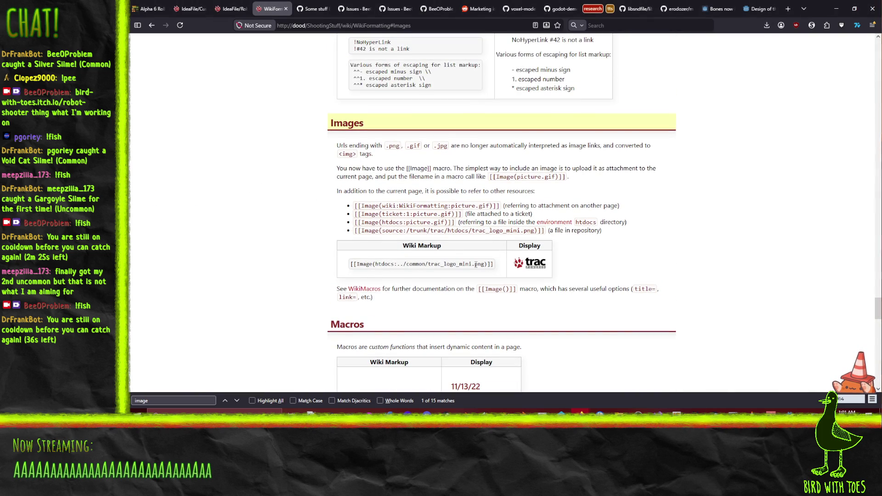
{"action": "scroll", "coordinate": [579, 288], "scroll_direction": "up", "scroll_amount": 1}
{"action": "scroll", "coordinate": [579, 288], "scroll_direction": "down", "scroll_amount": 2}
{"action": "left_click", "coordinate": [229, 9]}
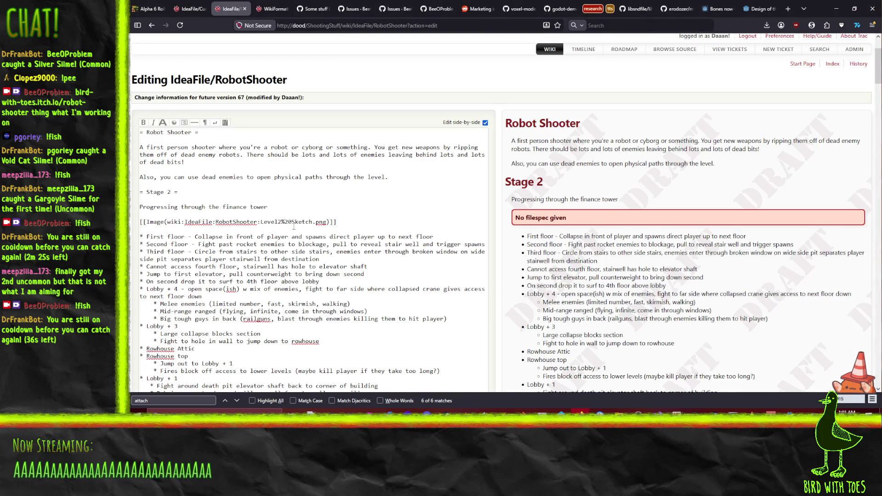
{"action": "scroll", "coordinate": [146, 55], "scroll_direction": "up", "scroll_amount": 2}
{"action": "left_click", "coordinate": [190, 9]}
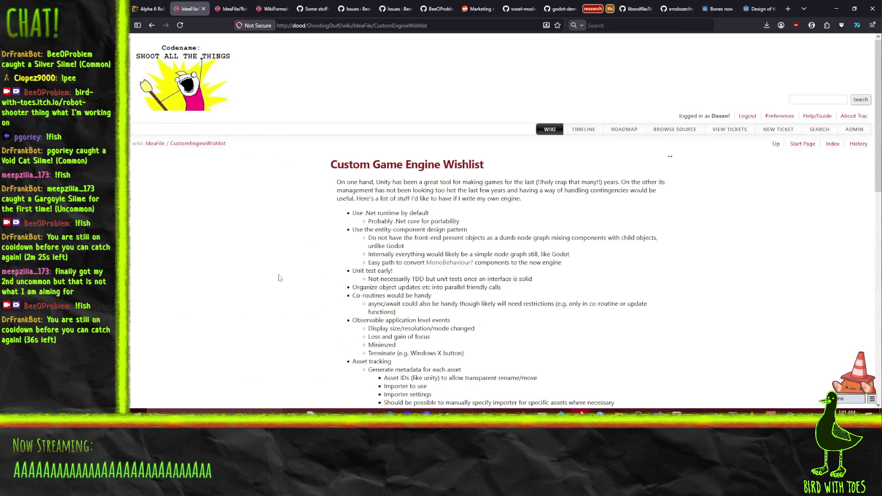
- Open the IdeaFile index in a new tab and navigate to Cindy's Cat character sheet
{"action": "right_click", "coordinate": [151, 143]}
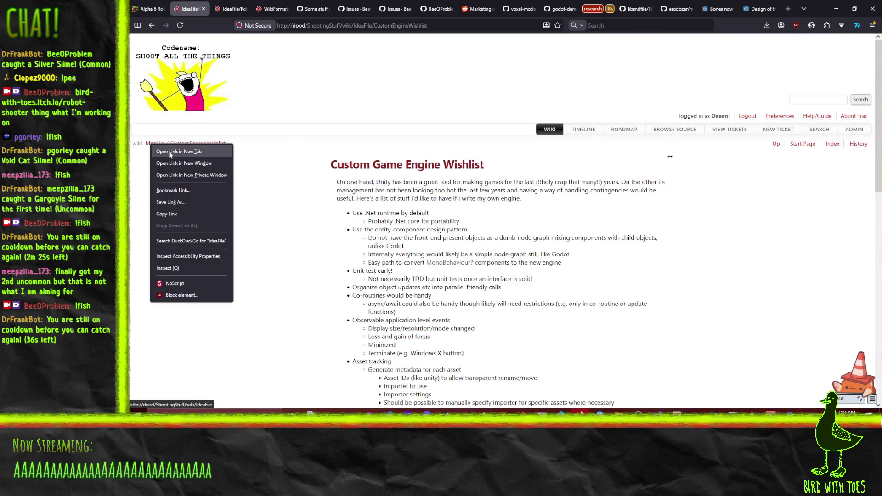
{"action": "left_click", "coordinate": [169, 151]}
{"action": "scroll", "coordinate": [297, 264], "scroll_direction": "down", "scroll_amount": 4}
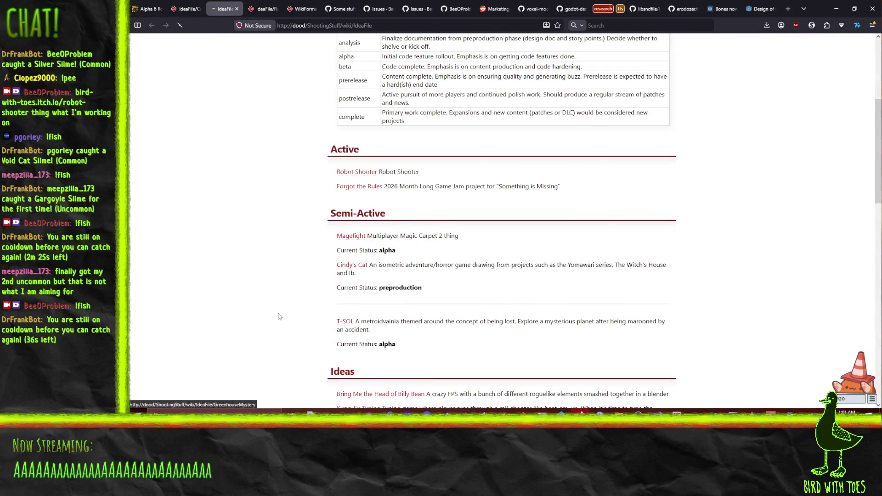
{"action": "left_click", "coordinate": [356, 267]}
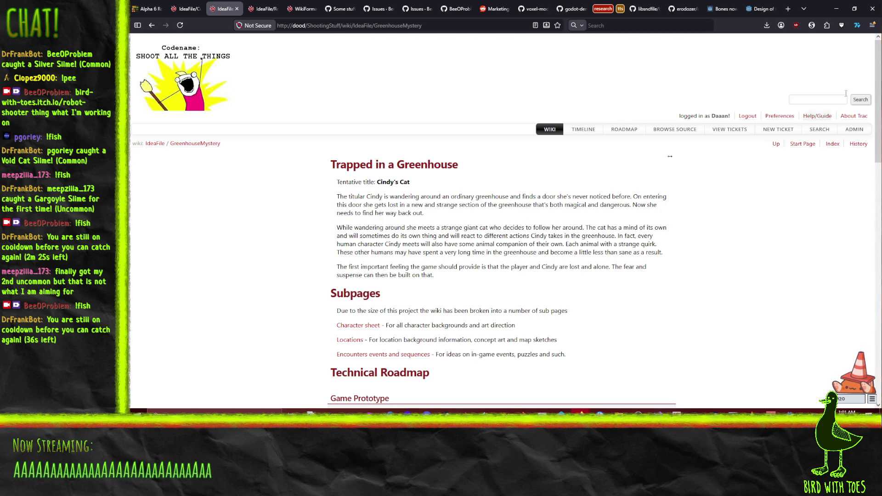
{"action": "scroll", "coordinate": [867, 266], "scroll_direction": "down", "scroll_amount": 10}
{"action": "scroll", "coordinate": [868, 266], "scroll_direction": "down", "scroll_amount": 4}
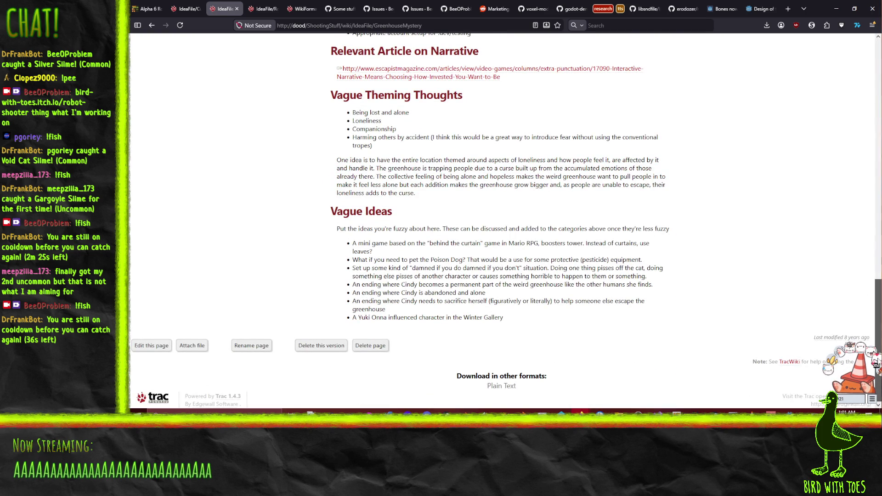
{"action": "scroll", "coordinate": [259, 210], "scroll_direction": "up", "scroll_amount": 12}
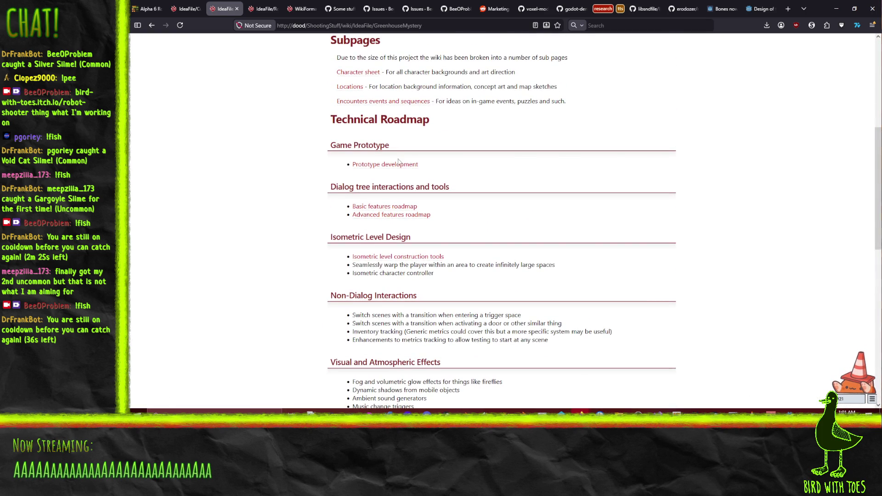
{"action": "scroll", "coordinate": [259, 210], "scroll_direction": "up", "scroll_amount": 2}
{"action": "left_click", "coordinate": [365, 151]}
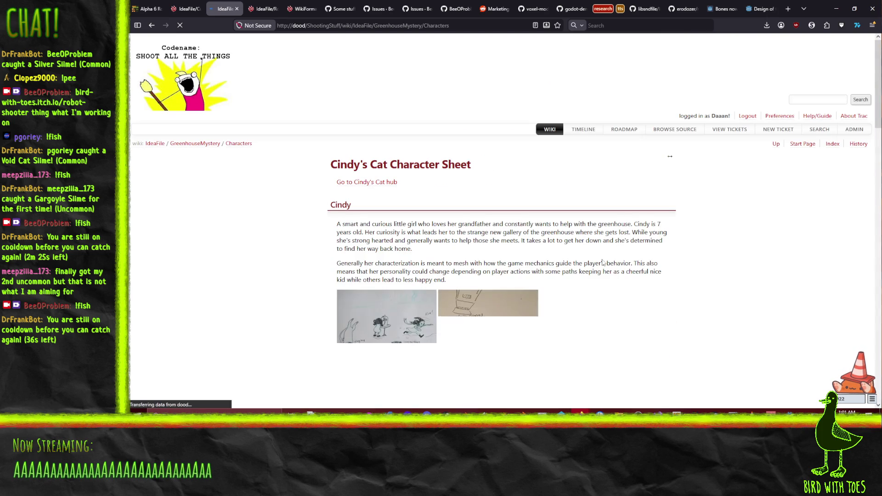
- View the character sheet's source, where images use plain file names, then return to RobotShooter editing
{"action": "left_click_drag", "start_coordinate": [879, 78], "coordinate": [879, 372]}
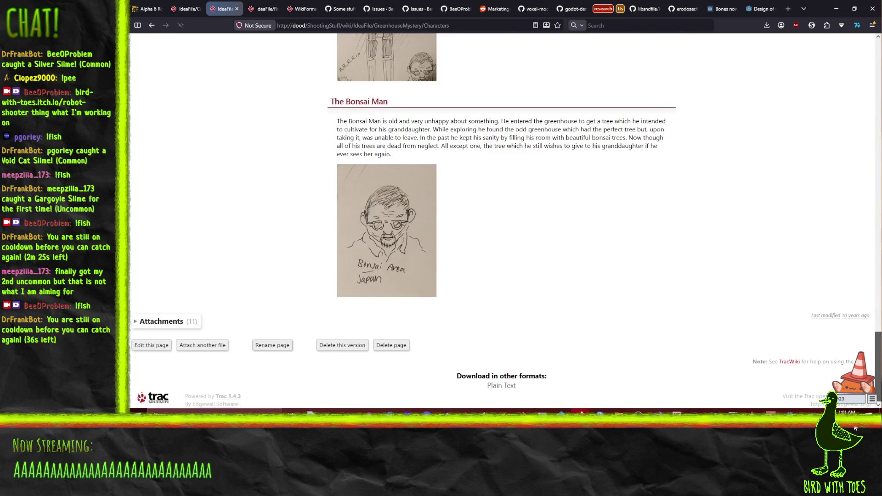
{"action": "left_click", "coordinate": [152, 345]}
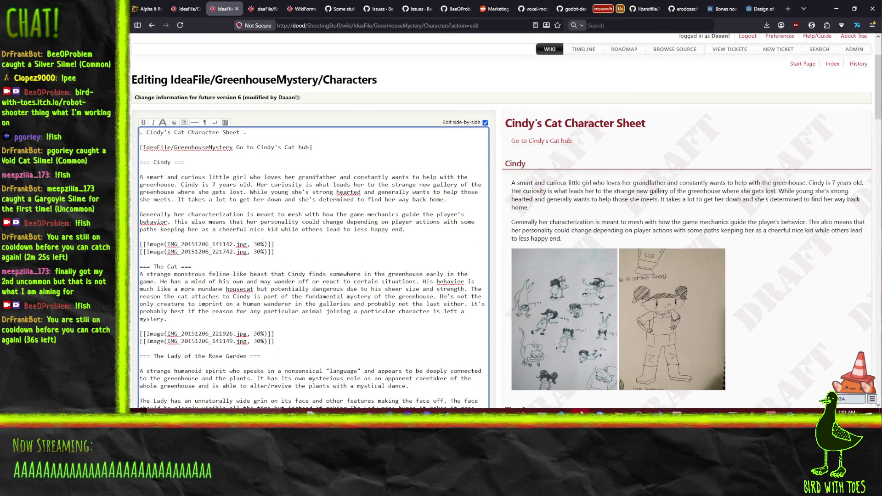
{"action": "left_click_drag", "start_coordinate": [169, 244], "coordinate": [219, 244]}
{"action": "left_click", "coordinate": [219, 244]}
{"action": "left_click", "coordinate": [258, 6]}
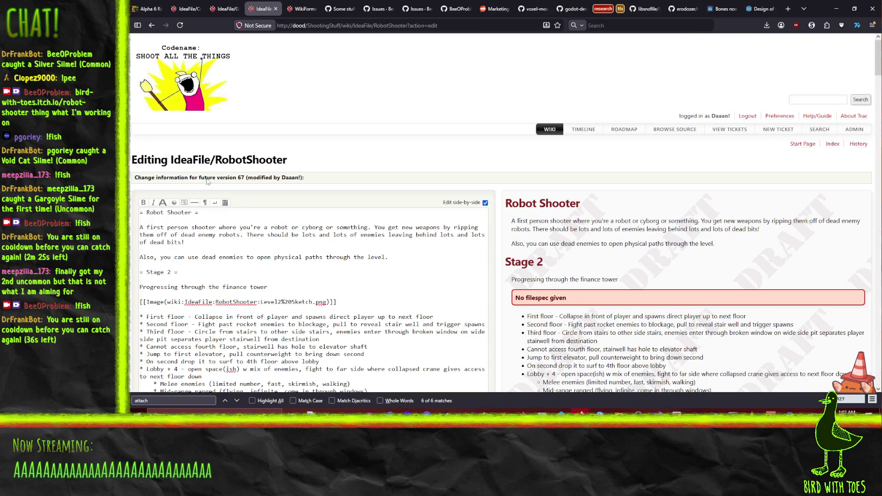
- Reduce the macro to Image(Level2 Sketch.png) by removing the wiki path and replacing %20 with a space
{"action": "left_click", "coordinate": [225, 9]}
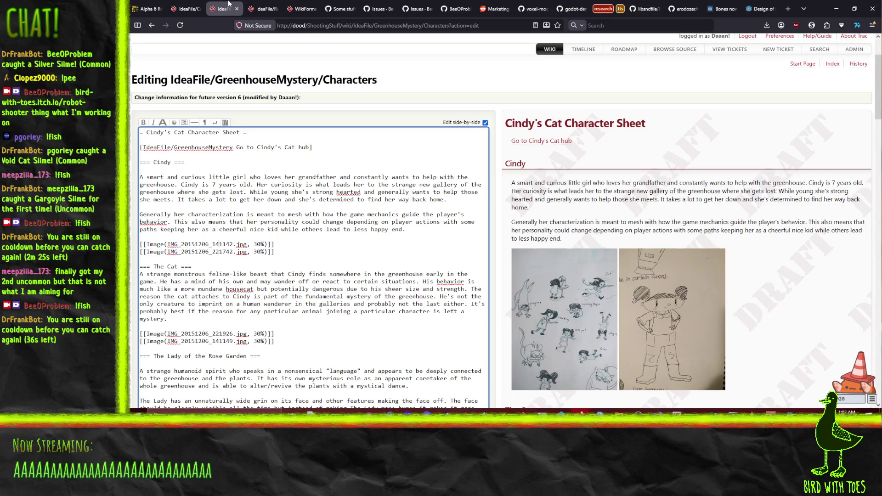
{"action": "left_click", "coordinate": [257, 6]}
{"action": "left_click_drag", "start_coordinate": [168, 302], "coordinate": [261, 303]}
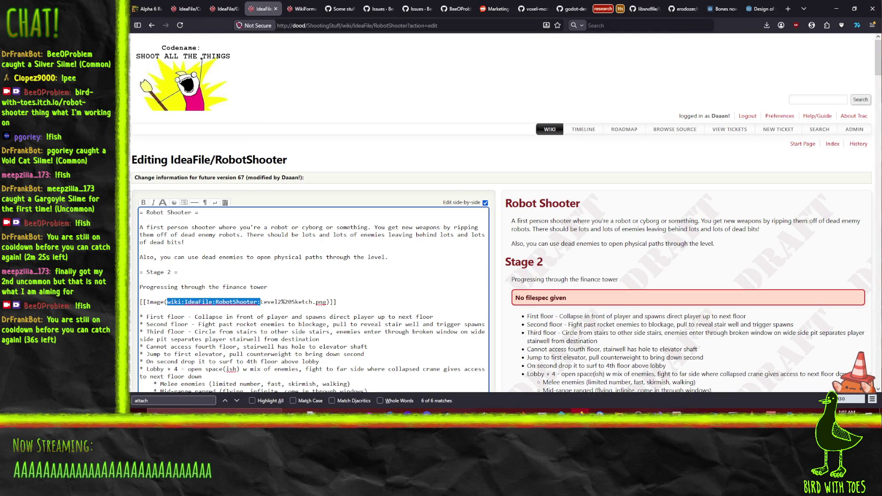
{"action": "key", "text": "BackSpace"}
{"action": "left_click", "coordinate": [187, 302]}
{"action": "key", "text": "Delete"}
{"action": "key", "text": "Delete"}
{"action": "key", "text": "Delete"}
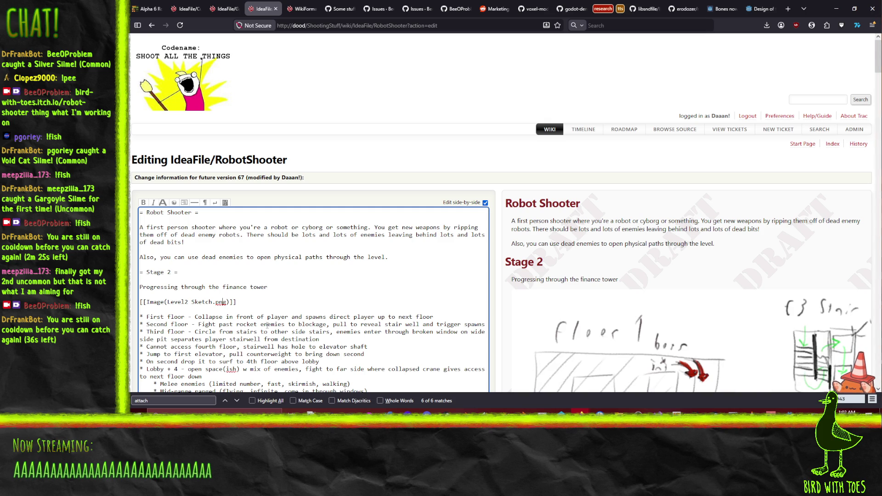
- Add an image size to the macro, trying 25%, 50% and 80% before settling on 100%
{"action": "type", "text": ", 25%"}
{"action": "scroll", "coordinate": [258, 280], "scroll_direction": "down", "scroll_amount": 3}
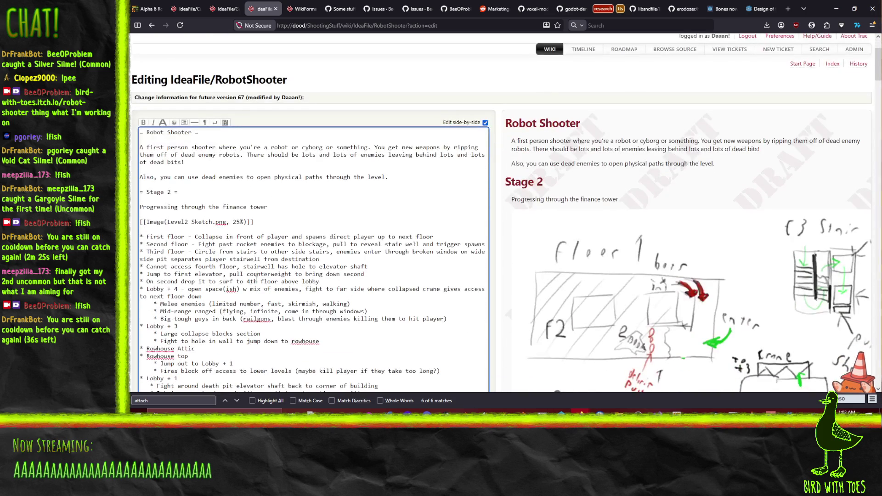
{"action": "double_click", "coordinate": [234, 222]}
{"action": "type", "text": "50"}
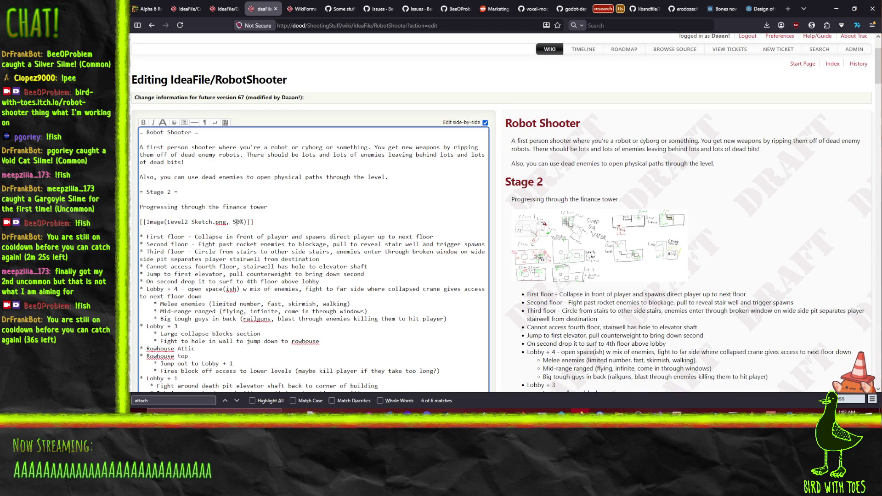
{"action": "key", "text": "BackSpace"}
{"action": "key", "text": "BackSpace"}
{"action": "type", "text": "8"}
{"action": "type", "text": "0"}
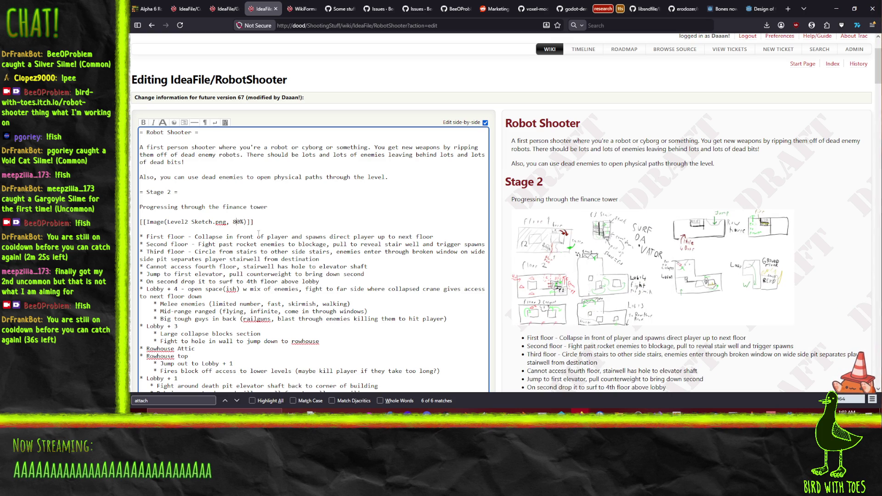
{"action": "left_click", "coordinate": [237, 221]}
{"action": "key", "text": "BackSpace"}
{"action": "type", "text": "10"}
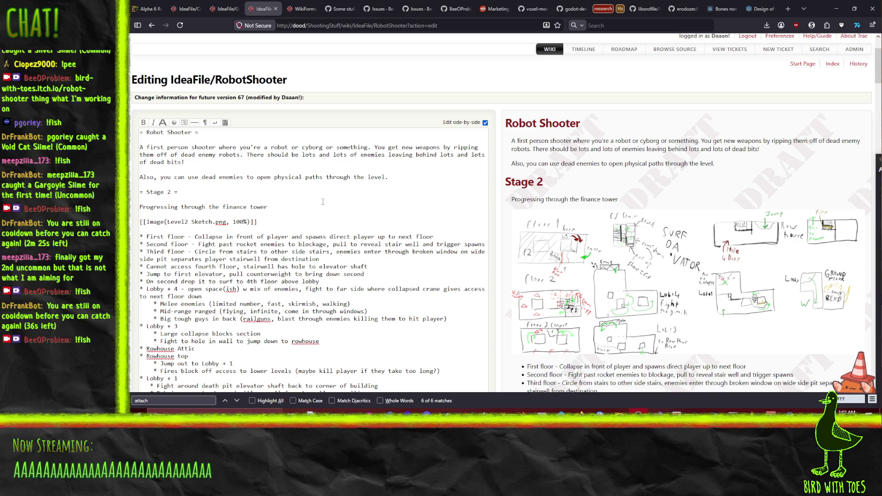
- Submit changes to save the RobotShooter page with [[Image(Level2 Sketch.png, 100%)]]
{"action": "left_click", "coordinate": [337, 193]}
{"action": "scroll", "coordinate": [337, 187], "scroll_direction": "down", "scroll_amount": 20}
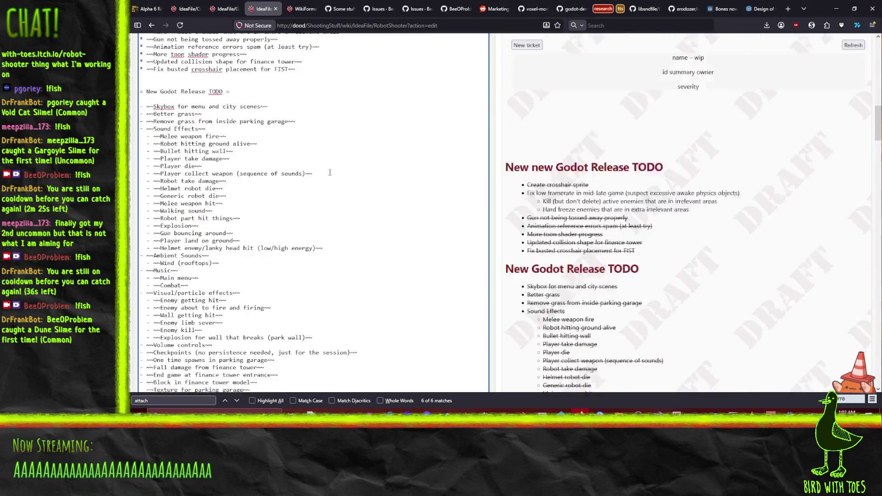
{"action": "scroll", "coordinate": [462, 183], "scroll_direction": "down", "scroll_amount": 10}
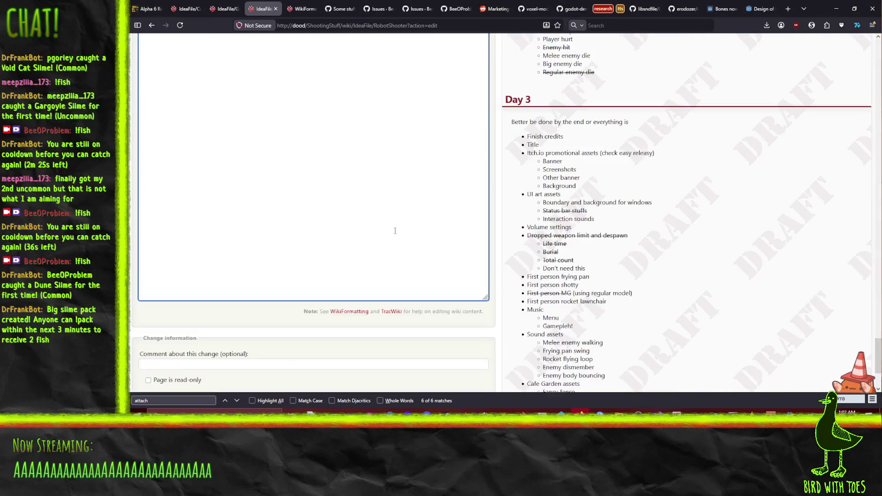
{"action": "left_click", "coordinate": [257, 294]}
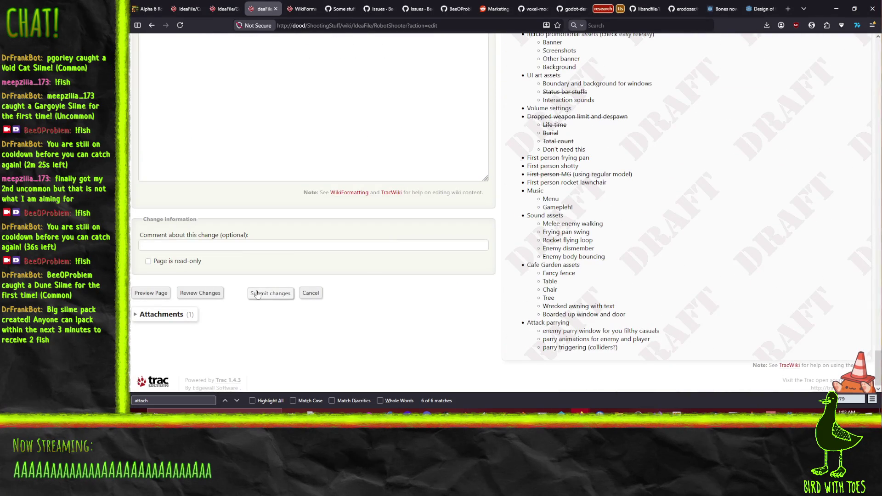
- Drag ticket #716 Design Stage 2 - Finance Tower from the Ongoing column to the top of Done
{"action": "scroll", "coordinate": [513, 267], "scroll_direction": "down", "scroll_amount": 5}
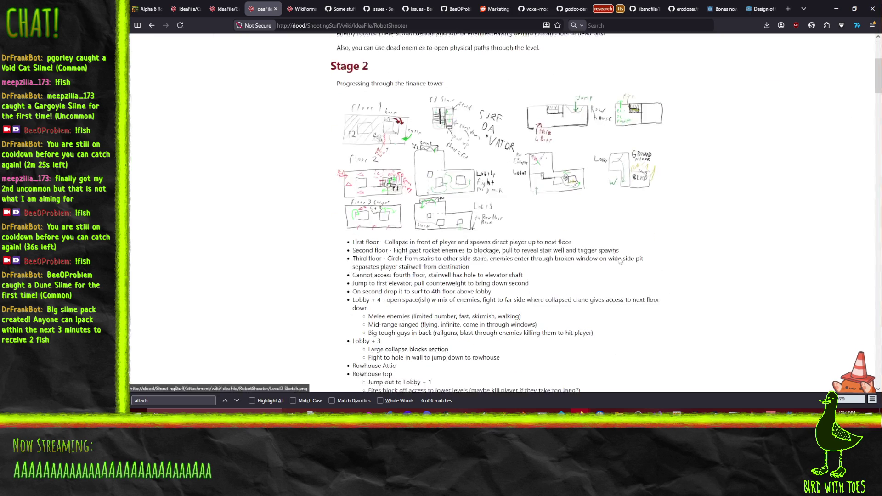
{"action": "scroll", "coordinate": [666, 307], "scroll_direction": "up", "scroll_amount": 3}
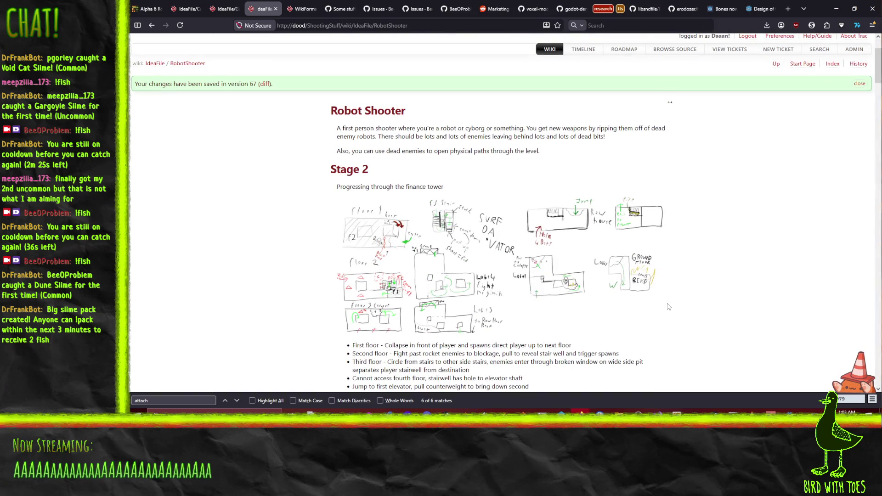
{"action": "scroll", "coordinate": [275, 242], "scroll_direction": "down", "scroll_amount": 5}
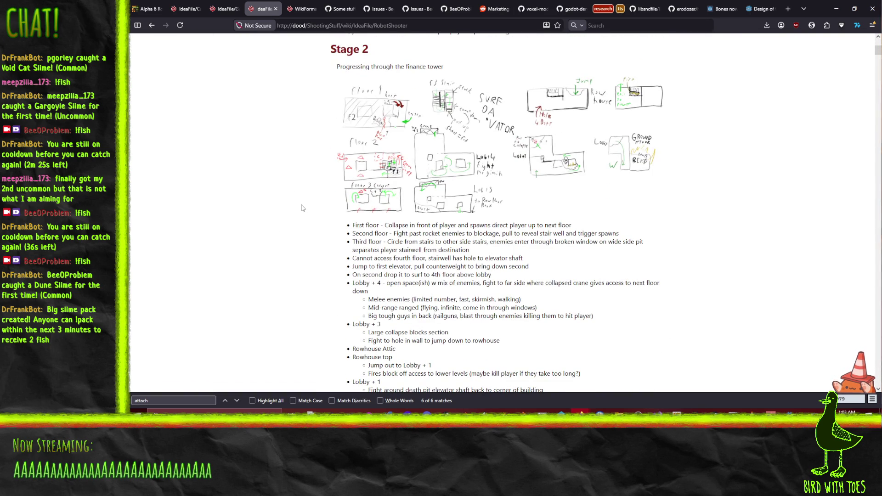
{"action": "scroll", "coordinate": [302, 209], "scroll_direction": "down", "scroll_amount": 7}
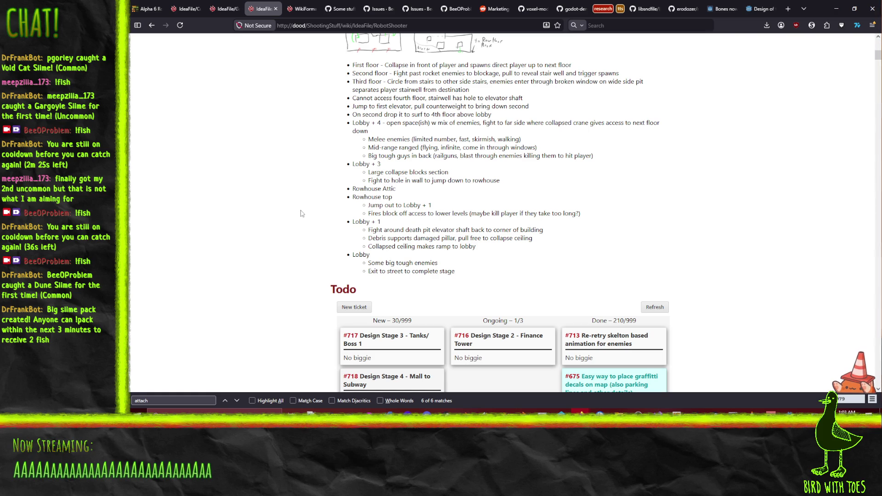
{"action": "scroll", "coordinate": [304, 218], "scroll_direction": "down", "scroll_amount": 10}
{"action": "scroll", "coordinate": [305, 218], "scroll_direction": "up", "scroll_amount": 3}
{"action": "left_click_drag", "start_coordinate": [482, 195], "coordinate": [627, 184]}
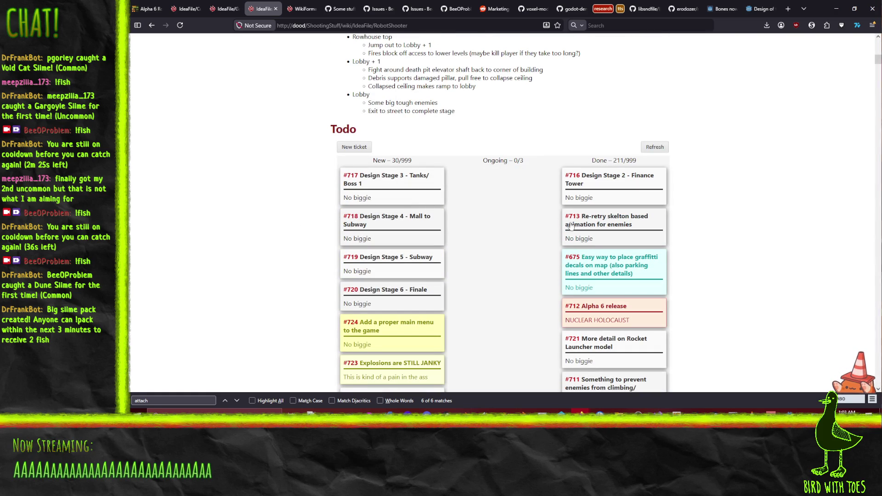
{"action": "scroll", "coordinate": [529, 243], "scroll_direction": "up", "scroll_amount": 2}
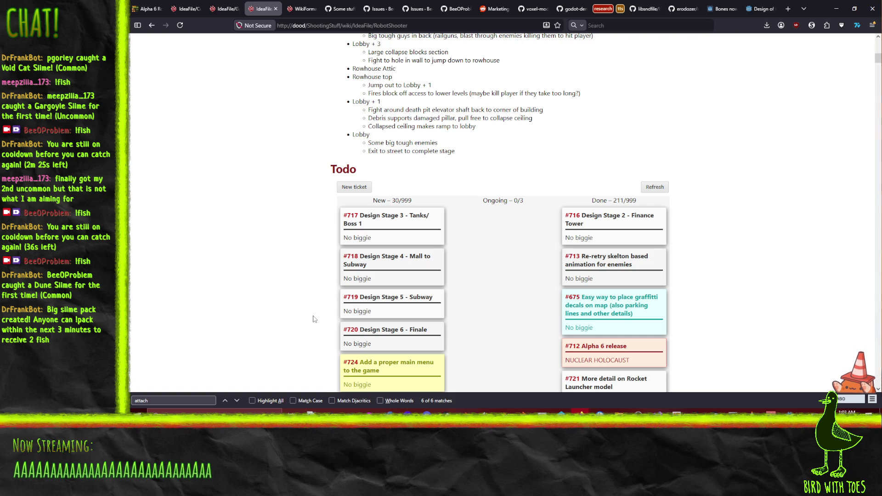
{"action": "scroll", "coordinate": [300, 267], "scroll_direction": "down", "scroll_amount": 5}
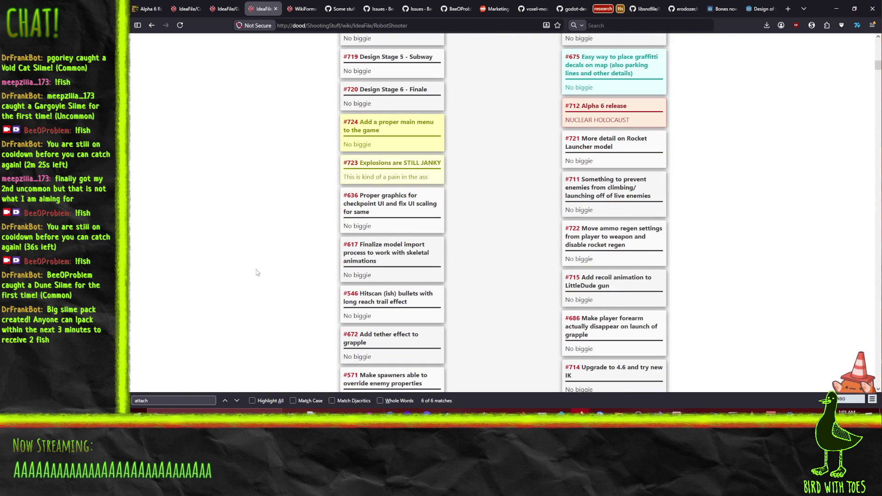
{"action": "scroll", "coordinate": [257, 273], "scroll_direction": "up", "scroll_amount": 10}
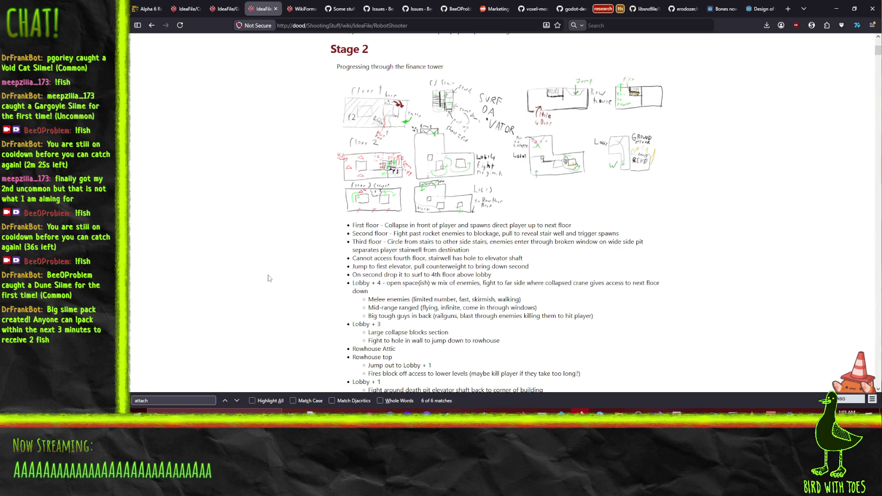
{"action": "scroll", "coordinate": [294, 254], "scroll_direction": "down", "scroll_amount": 7}
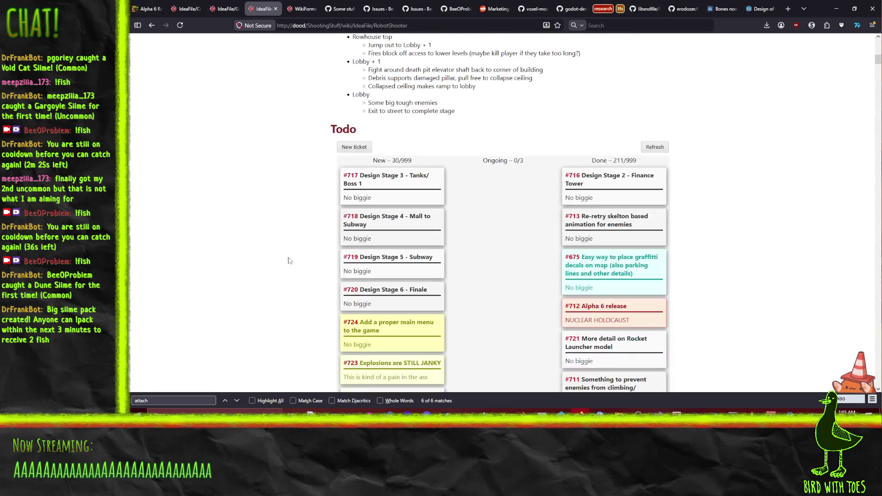
{"action": "scroll", "coordinate": [251, 164], "scroll_direction": "down", "scroll_amount": 4}
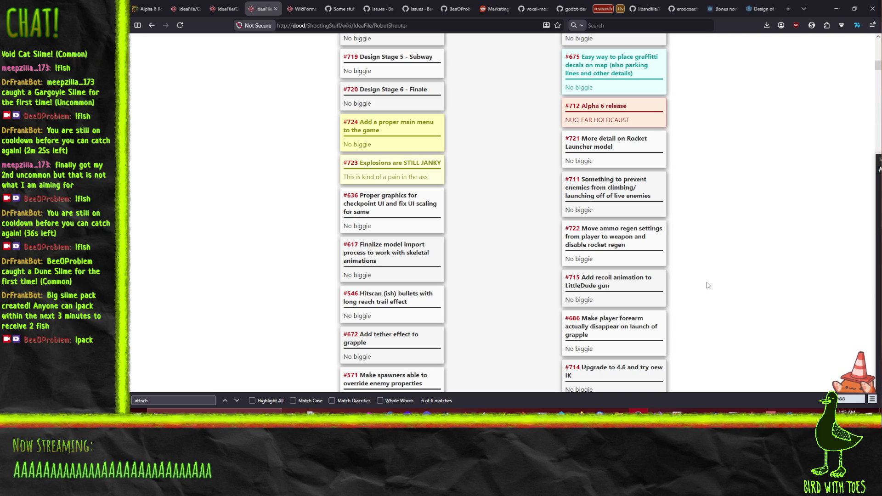
- Drag tickets #724 and #546 up the New column so they sit directly below #672
{"action": "scroll", "coordinate": [430, 297], "scroll_direction": "down", "scroll_amount": 2}
{"action": "scroll", "coordinate": [382, 279], "scroll_direction": "up", "scroll_amount": 1}
{"action": "mouse_move", "coordinate": [385, 317]}
{"action": "left_mouse_down"}
{"action": "mouse_move", "coordinate": [386, 69]}
{"action": "mouse_move", "coordinate": [387, 176]}
{"action": "left_mouse_up"}
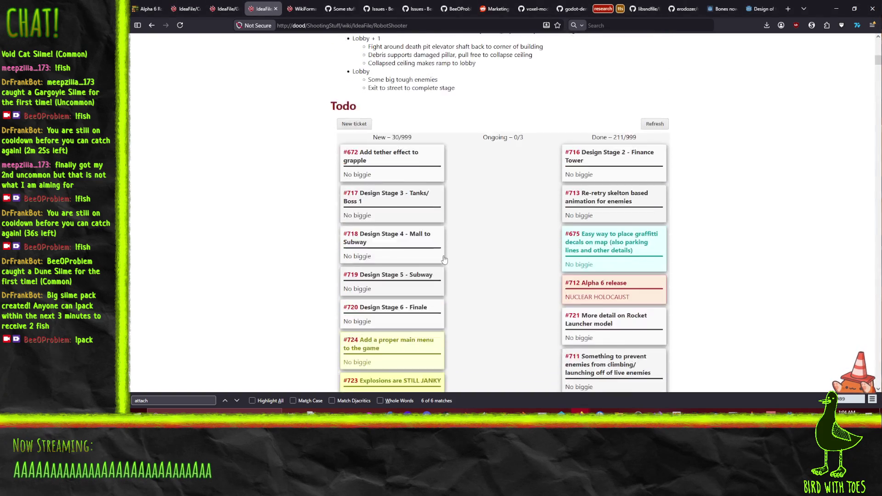
{"action": "scroll", "coordinate": [444, 260], "scroll_direction": "down", "scroll_amount": 3}
{"action": "scroll", "coordinate": [444, 260], "scroll_direction": "up", "scroll_amount": 1}
{"action": "left_click_drag", "start_coordinate": [391, 258], "coordinate": [381, 102]}
{"action": "scroll", "coordinate": [454, 289], "scroll_direction": "down", "scroll_amount": 2}
{"action": "scroll", "coordinate": [453, 288], "scroll_direction": "down", "scroll_amount": 1}
{"action": "mouse_move", "coordinate": [405, 272]}
{"action": "left_mouse_down"}
{"action": "mouse_move", "coordinate": [401, 133]}
{"action": "mouse_move", "coordinate": [406, 154]}
{"action": "left_mouse_up"}
{"action": "scroll", "coordinate": [402, 202], "scroll_direction": "up", "scroll_amount": 5}
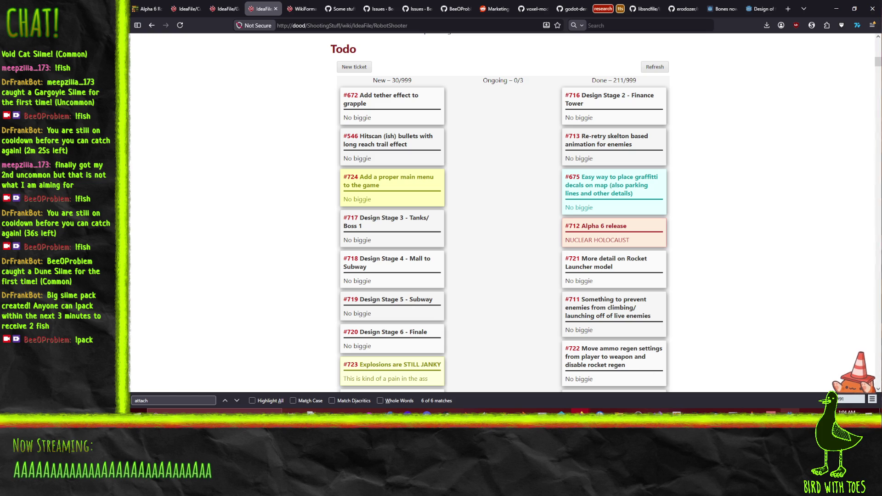
{"action": "key", "text": "alt+Tab"}
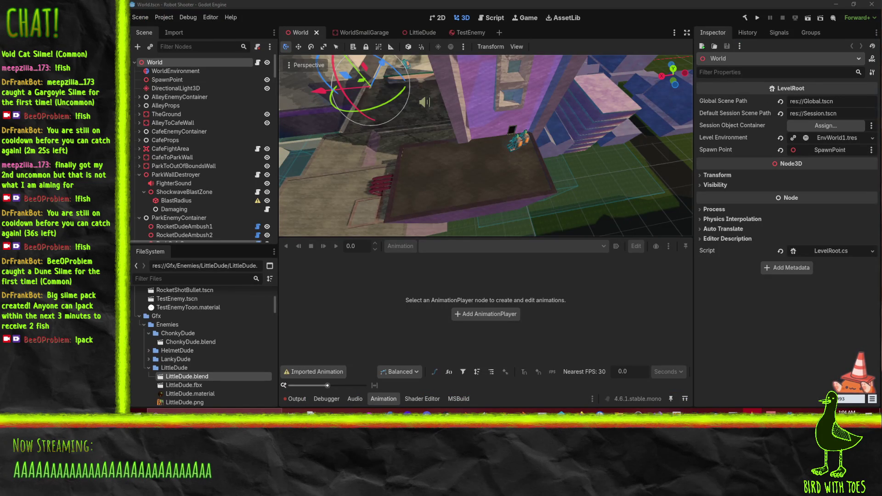
- Build and run Robot Shooter from Godot until its PRESS TO START title screen appears
{"action": "left_click", "coordinate": [757, 19]}
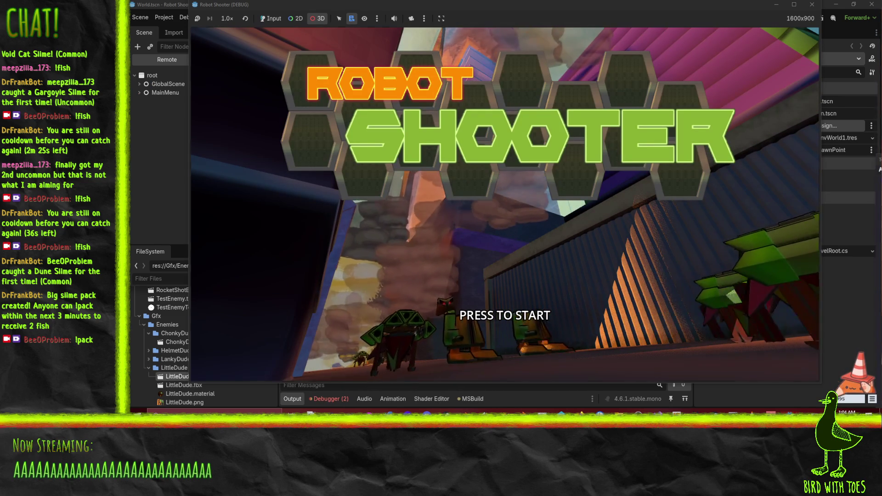
- Start Robot Shooter into the tutorial level, then stop the debug run and open the Debug menu
{"action": "left_click", "coordinate": [554, 11]}
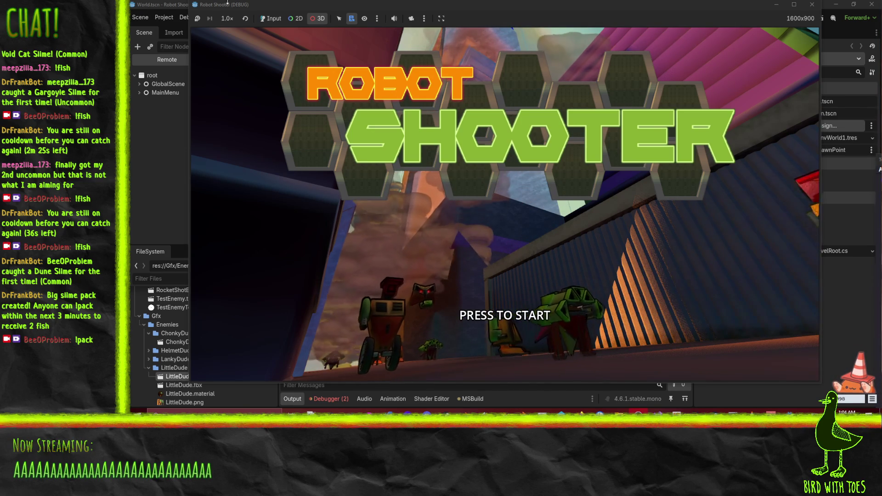
{"action": "left_click", "coordinate": [513, 364]}
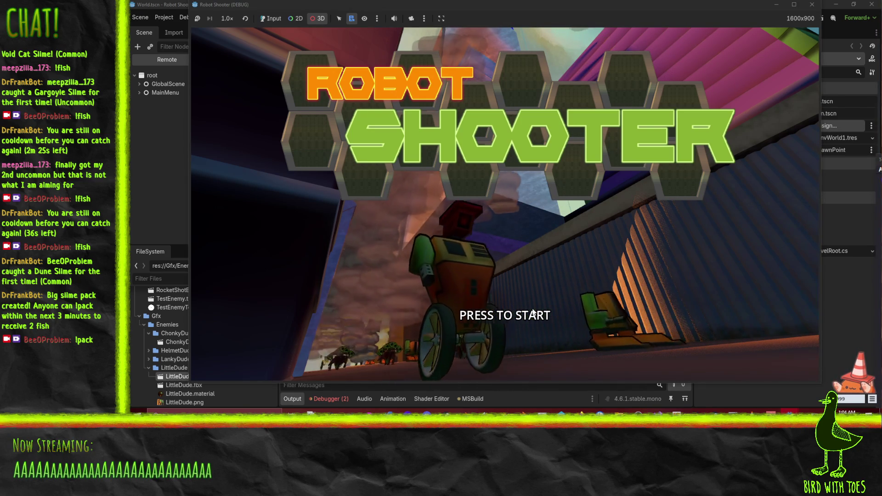
{"action": "right_click", "coordinate": [474, 311]}
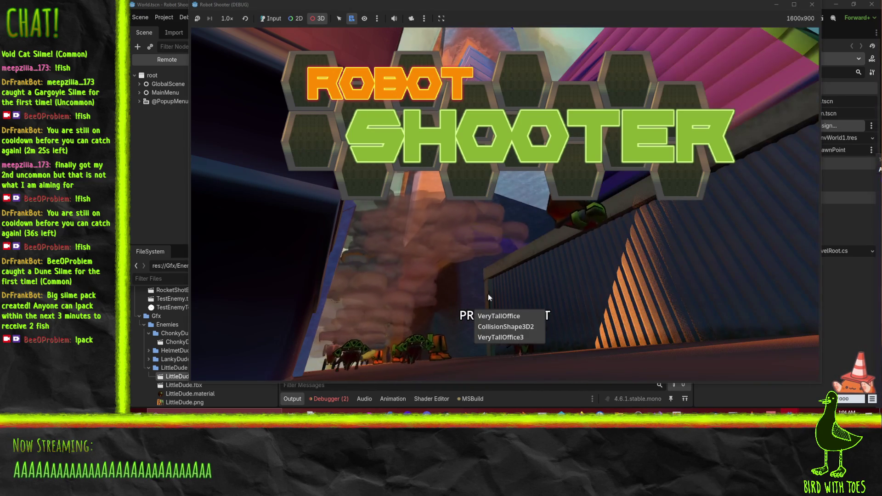
{"action": "left_click", "coordinate": [270, 19]}
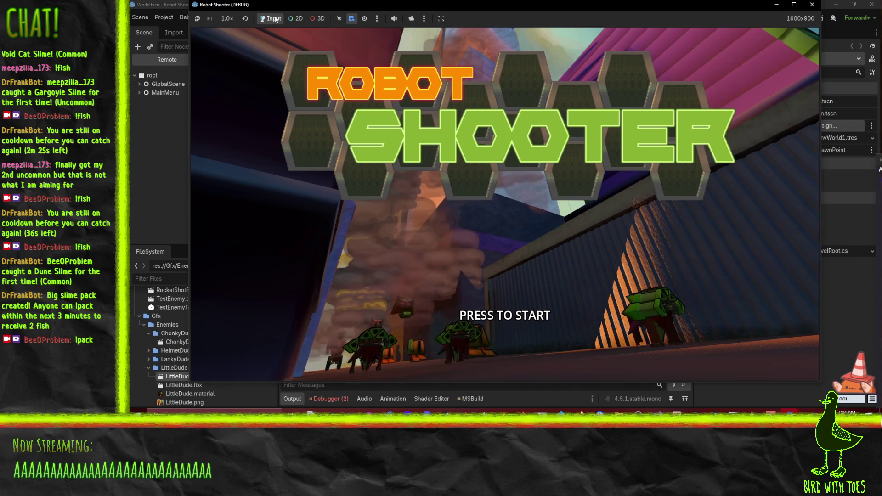
{"action": "left_click", "coordinate": [607, 252]}
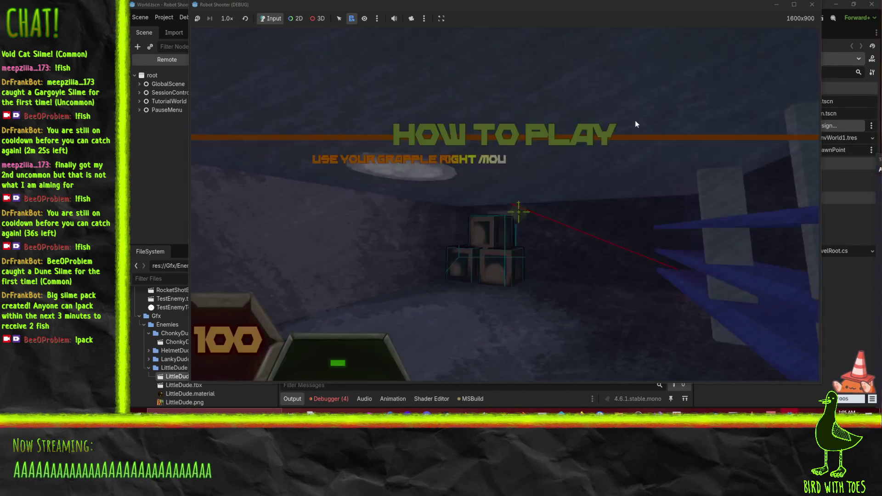
{"action": "key", "text": "Escape"}
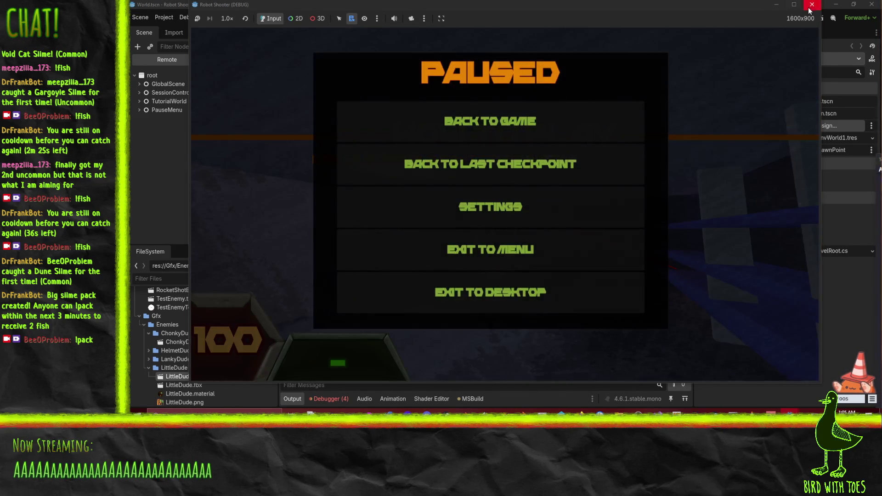
{"action": "key", "text": "F8"}
{"action": "left_click", "coordinate": [192, 20]}
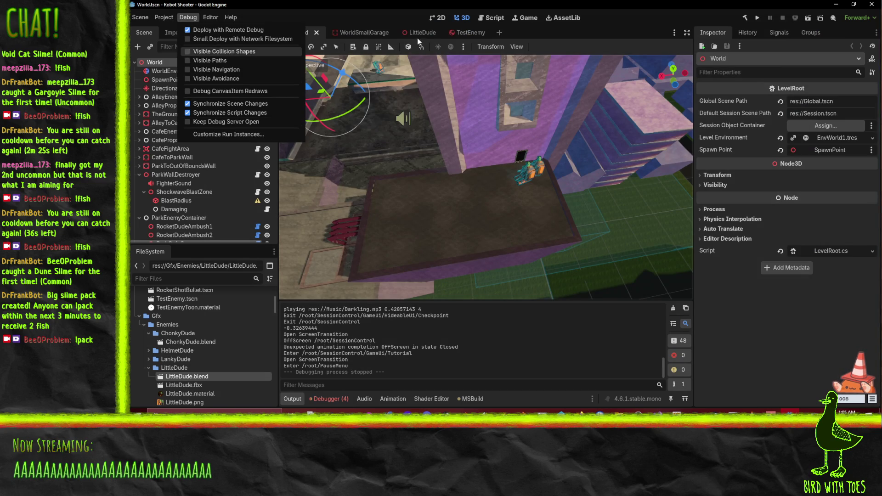
- Relaunch the game, start the tutorial, and grapple two crates toward the player
{"action": "left_click", "coordinate": [757, 21]}
{"action": "left_click", "coordinate": [758, 18]}
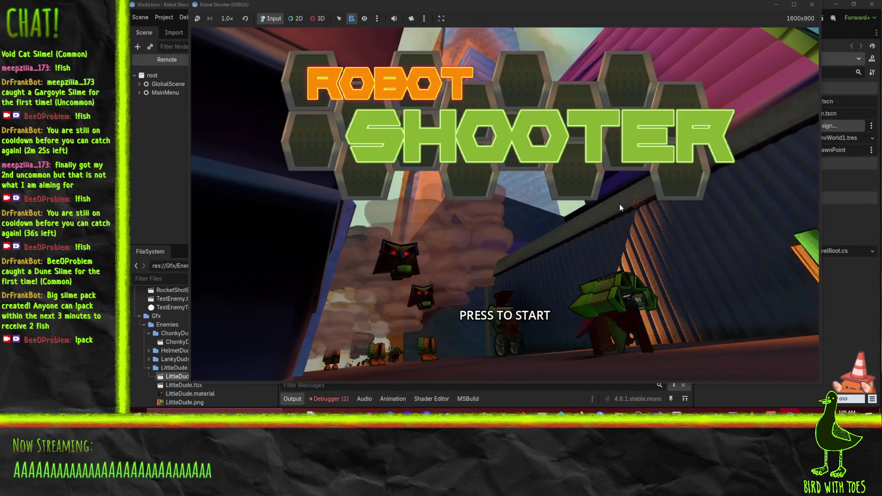
{"action": "left_click", "coordinate": [611, 206]}
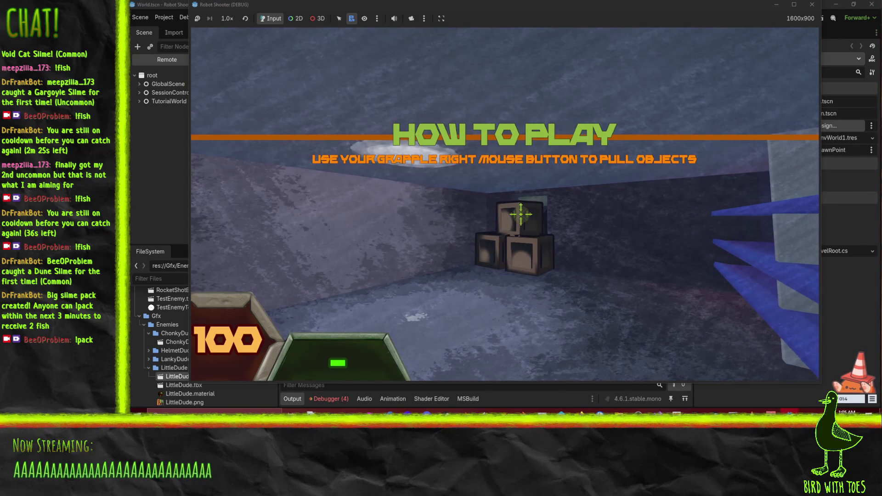
{"action": "left_click", "coordinate": [520, 214]}
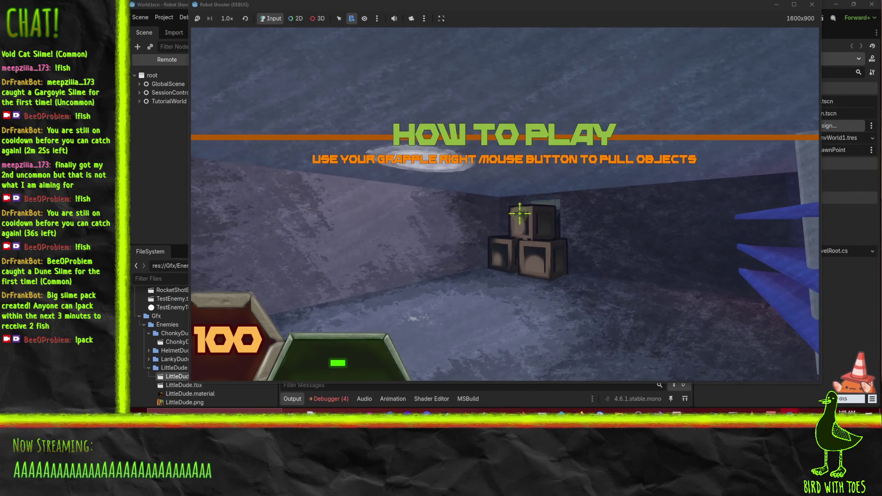
{"action": "right_click", "coordinate": [519, 213]}
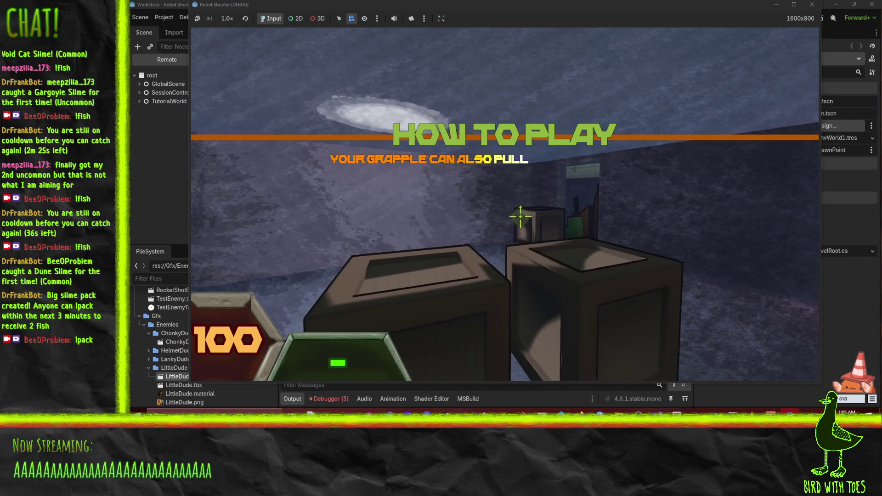
{"action": "left_click", "coordinate": [521, 215]}
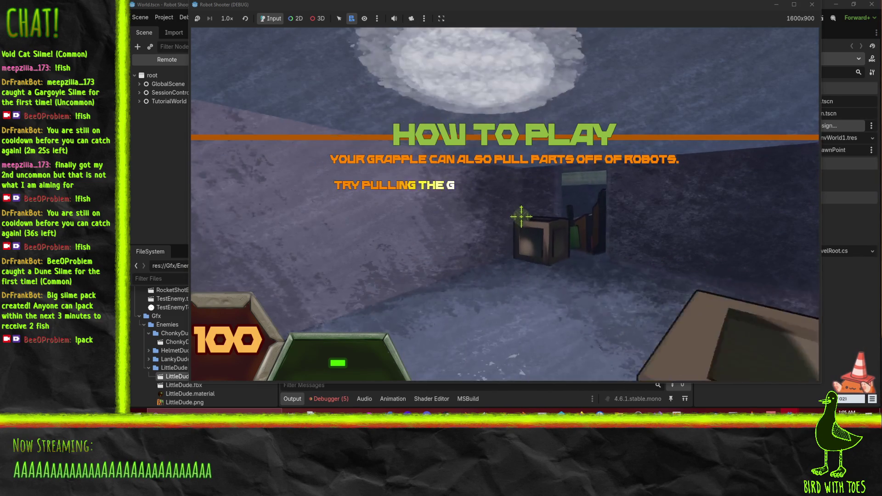
{"action": "right_click", "coordinate": [524, 217]}
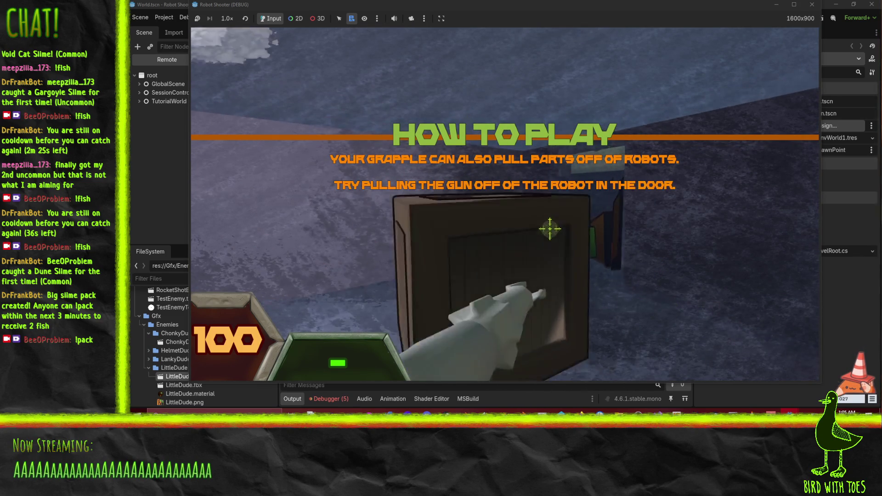
{"action": "left_click", "coordinate": [532, 224]}
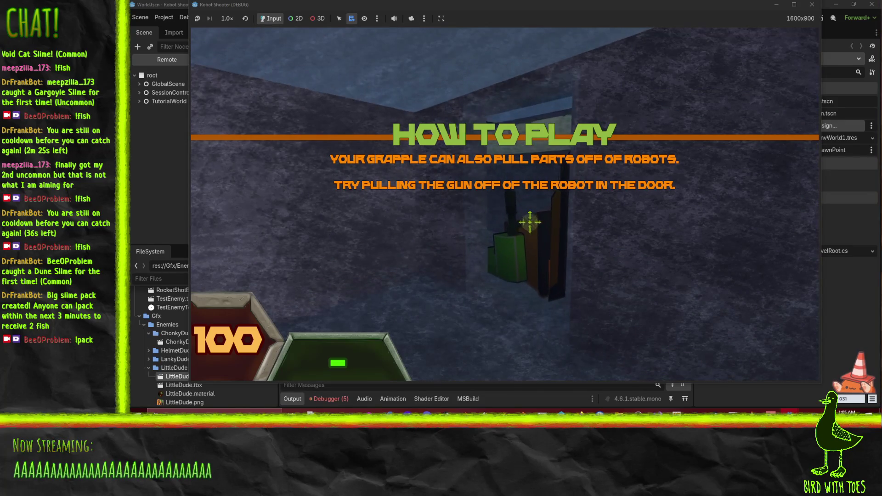
- Pull the gun off the doorway robot, pick it up with E, fire it, and walk through the lit doorway
{"action": "right_click", "coordinate": [529, 222]}
{"action": "key", "text": "e"}
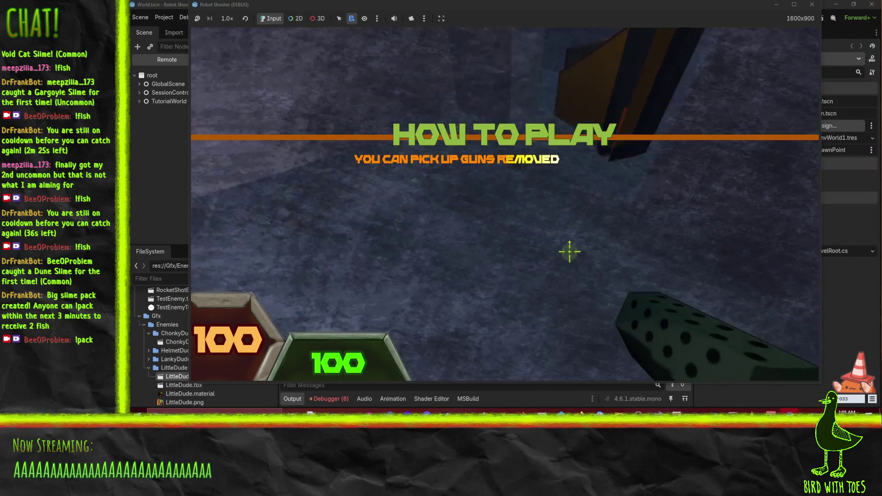
{"action": "left_click", "coordinate": [561, 252]}
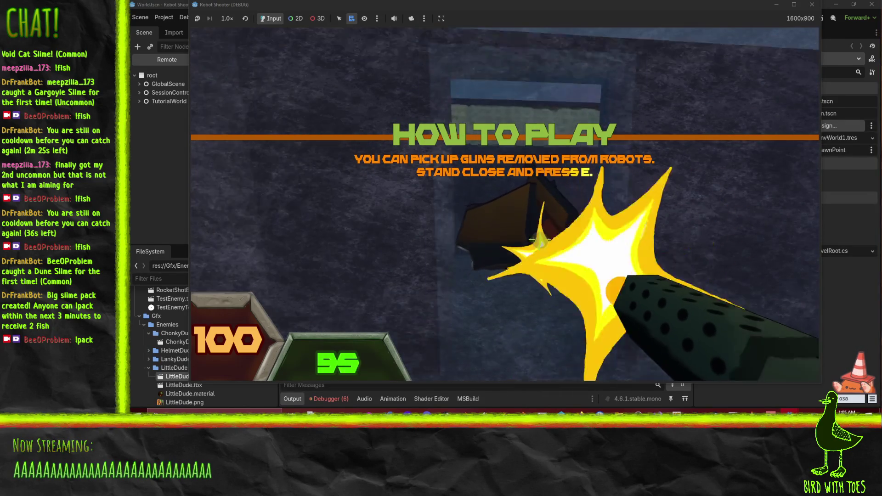
{"action": "left_click", "coordinate": [535, 237]}
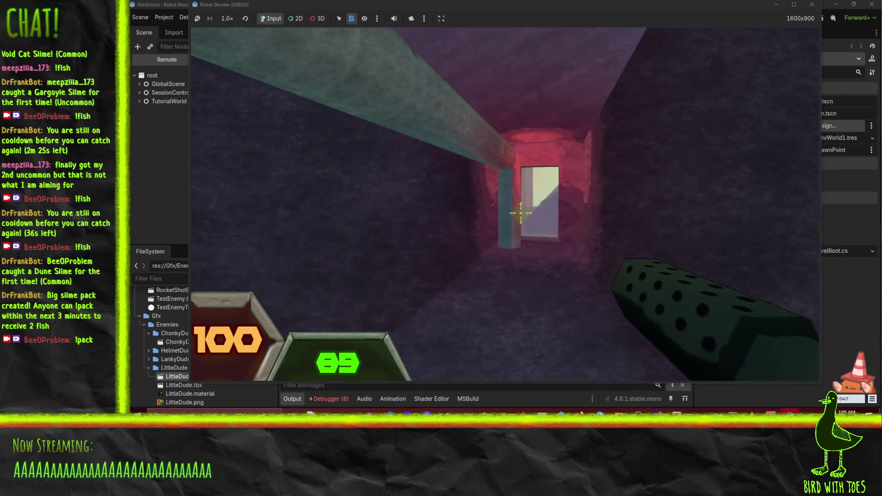
{"action": "key", "text": "w"}
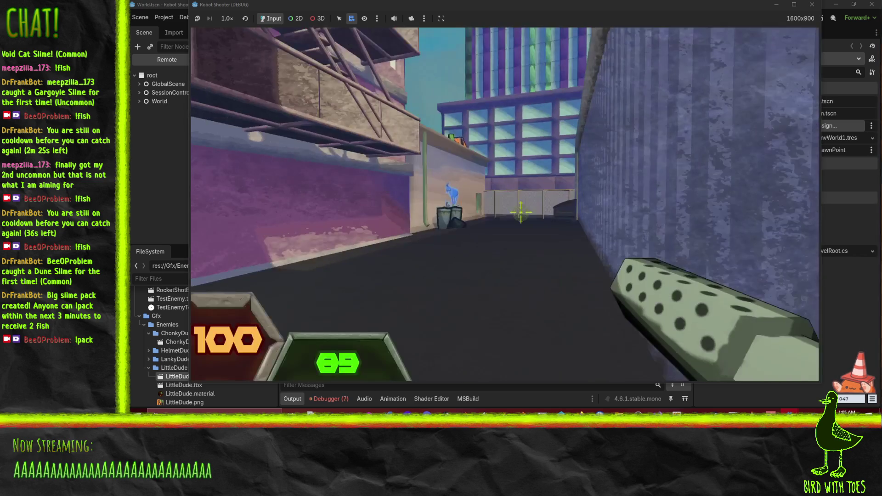
- Shoot and melee the robot in the alley, firing across its debris
{"action": "left_click", "coordinate": [521, 207]}
{"action": "left_click_drag", "start_coordinate": [520, 207], "coordinate": [530, 219]}
{"action": "key", "text": "w"}
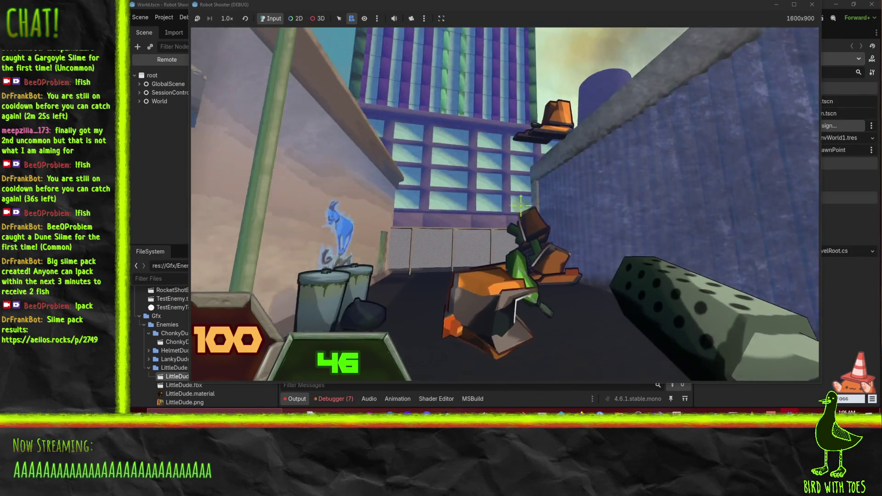
{"action": "right_click", "coordinate": [521, 213]}
{"action": "left_click_drag", "start_coordinate": [533, 218], "coordinate": [527, 219]}
{"action": "left_click", "coordinate": [527, 219]}
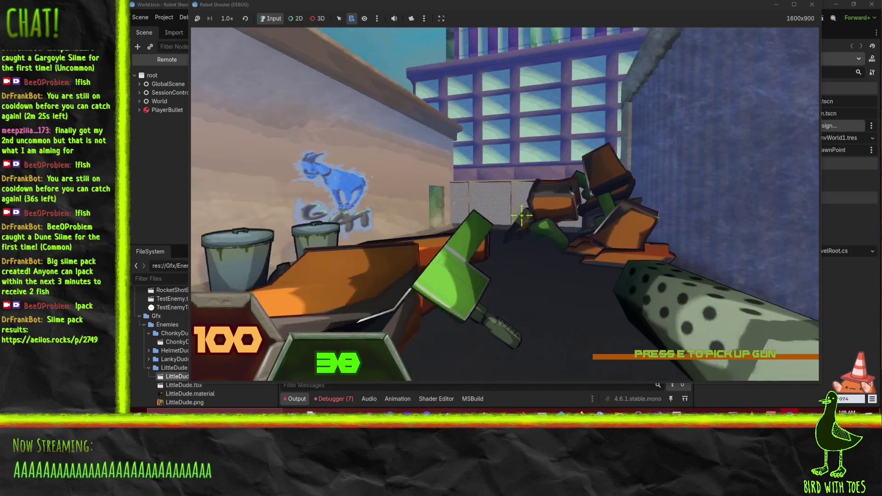
{"action": "left_click_drag", "start_coordinate": [526, 217], "coordinate": [535, 226]}
- Edge closer into the alley and keep firing at the green robot debris
{"action": "key", "text": "w"}
{"action": "key", "text": "s"}
{"action": "key", "text": "w"}
{"action": "key", "text": "w"}
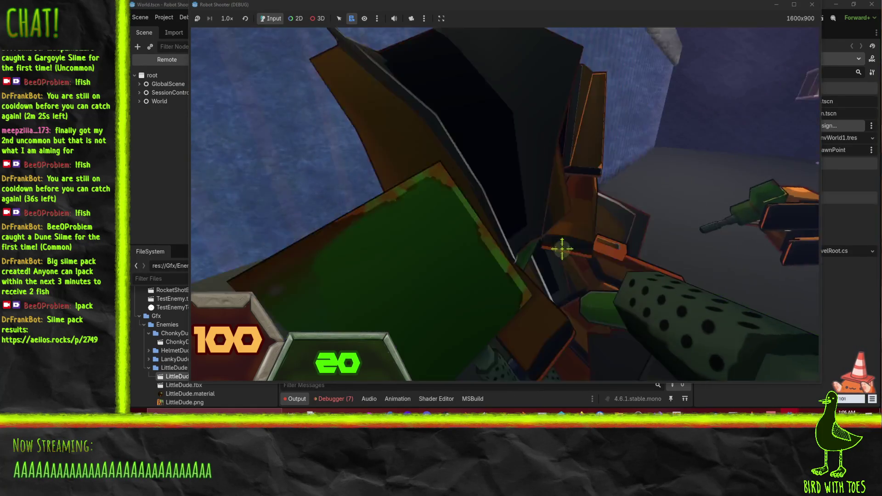
{"action": "mouse_move", "coordinate": [561, 250]}
{"action": "left_mouse_down"}
{"action": "mouse_move", "coordinate": [577, 252]}
{"action": "mouse_move", "coordinate": [561, 253]}
{"action": "mouse_move", "coordinate": [548, 235]}
{"action": "left_mouse_up"}
{"action": "left_click", "coordinate": [548, 236]}
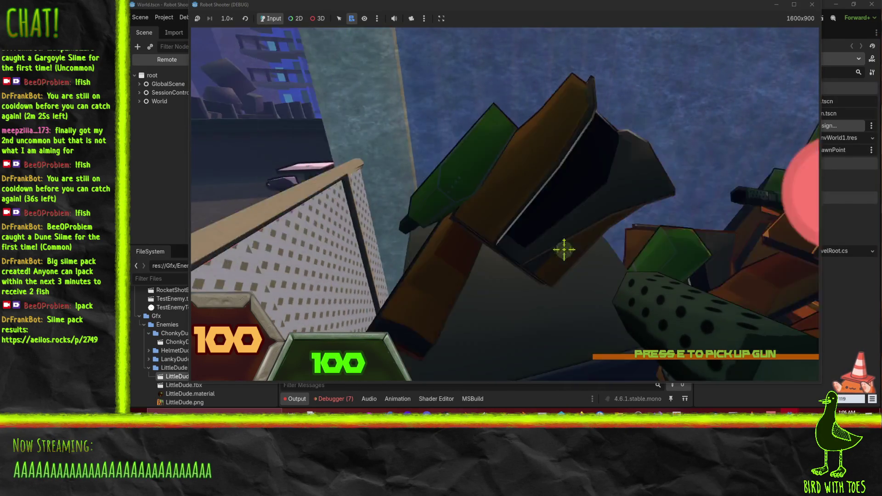
{"action": "mouse_move", "coordinate": [565, 250]}
{"action": "left_mouse_down"}
{"action": "mouse_move", "coordinate": [515, 222]}
{"action": "mouse_move", "coordinate": [536, 222]}
{"action": "left_mouse_up"}
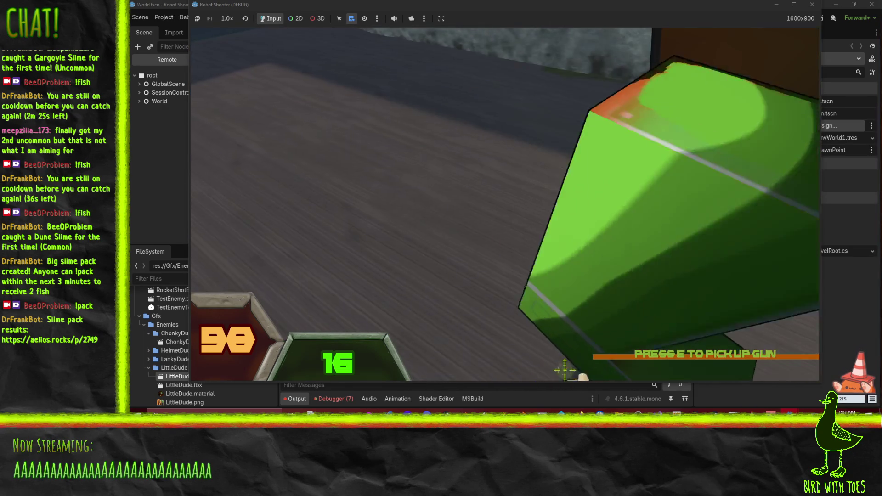
- Swap to the full-ammo gun and shoot the robots while advancing to the table
{"action": "key", "text": "e"}
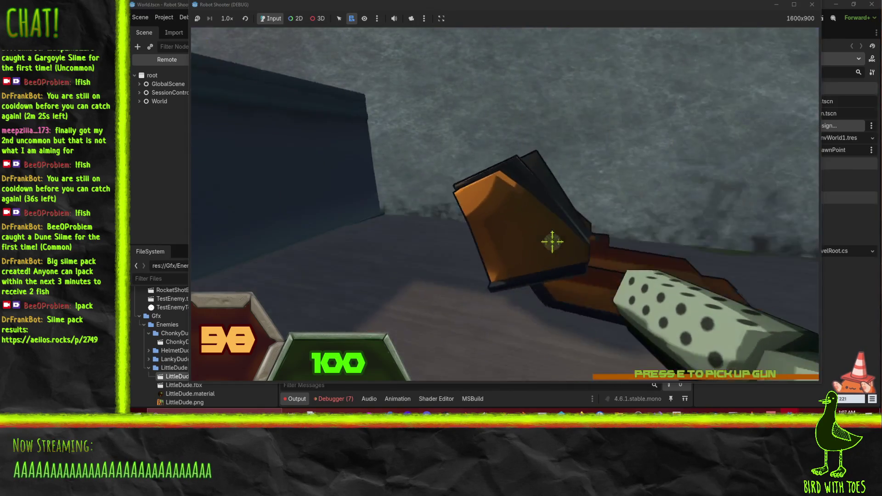
{"action": "left_click", "coordinate": [545, 235]}
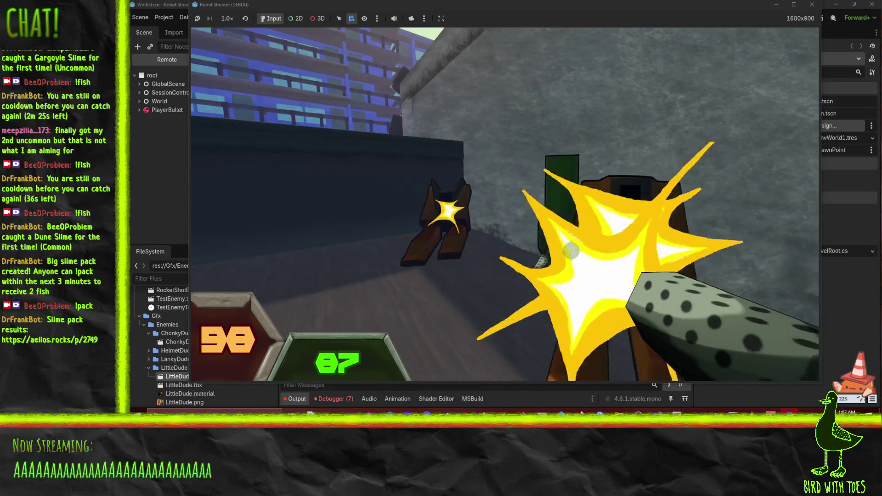
{"action": "left_click_drag", "start_coordinate": [545, 235], "coordinate": [530, 224]}
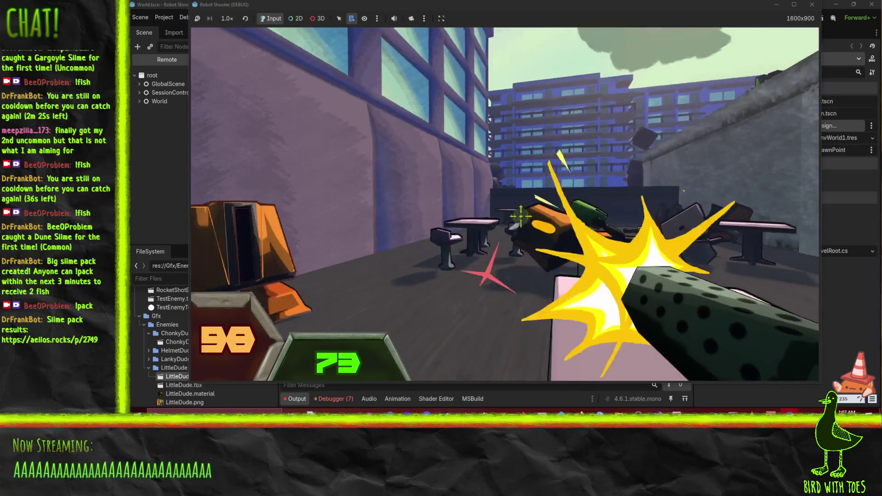
{"action": "left_click_drag", "start_coordinate": [520, 216], "coordinate": [545, 235]}
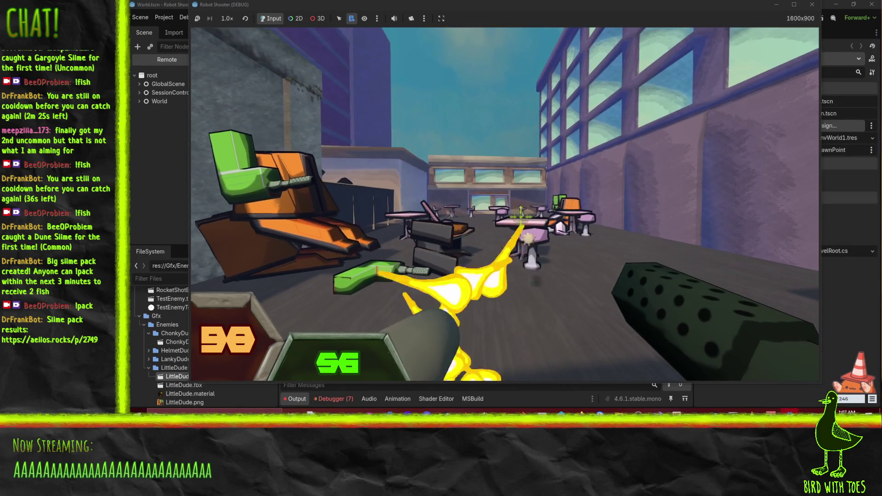
{"action": "key", "text": "w"}
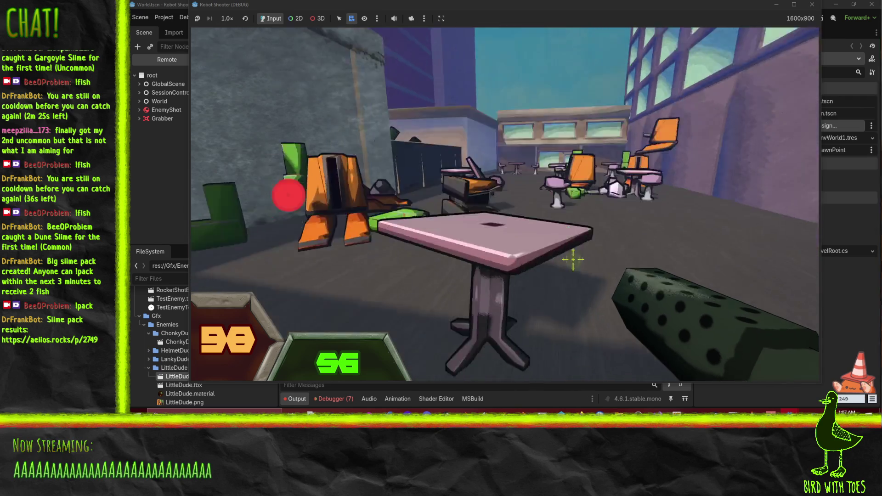
{"action": "left_click", "coordinate": [551, 237]}
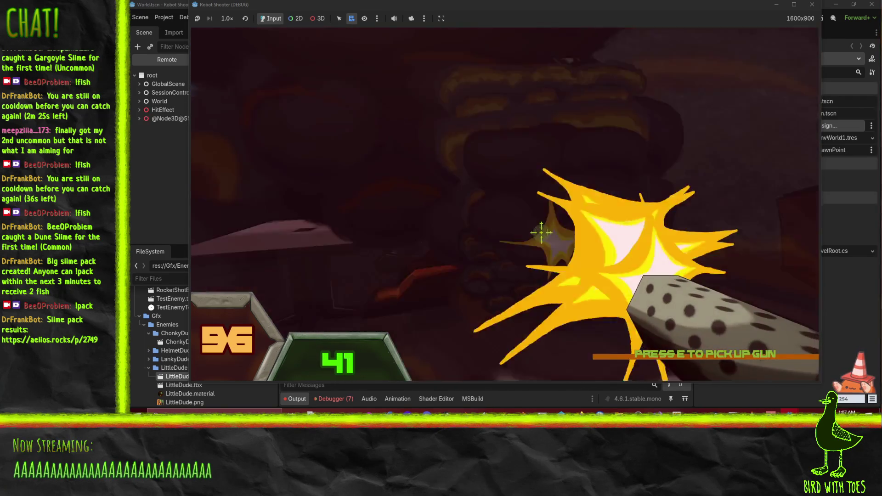
{"action": "mouse_move", "coordinate": [542, 233]}
{"action": "left_mouse_down"}
{"action": "mouse_move", "coordinate": [532, 212]}
{"action": "mouse_move", "coordinate": [523, 215]}
{"action": "mouse_move", "coordinate": [539, 226]}
{"action": "left_mouse_up"}
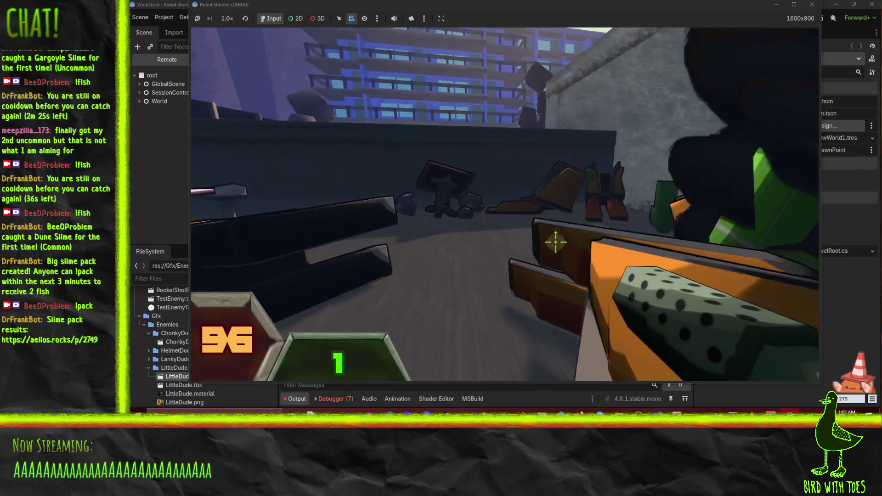
- Pick up dropped guns, including the dotted gun, and sweep fire across the robots
{"action": "key", "text": "e"}
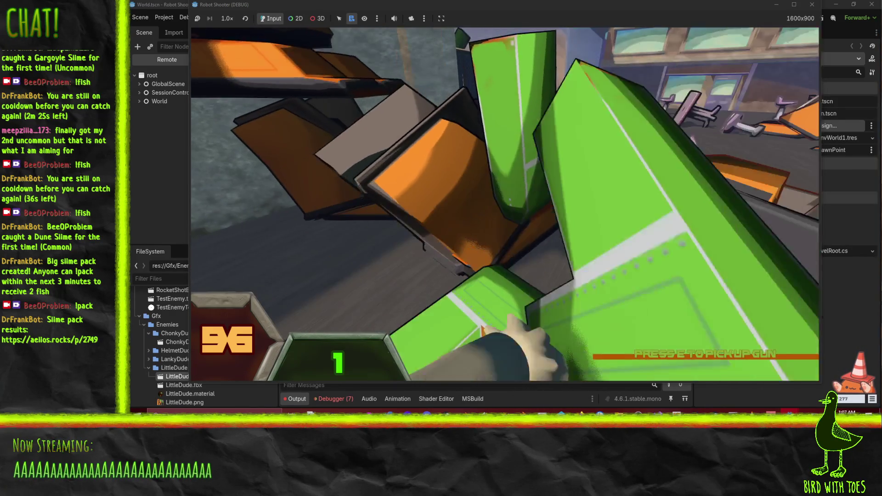
{"action": "left_click_drag", "start_coordinate": [561, 236], "coordinate": [529, 219]}
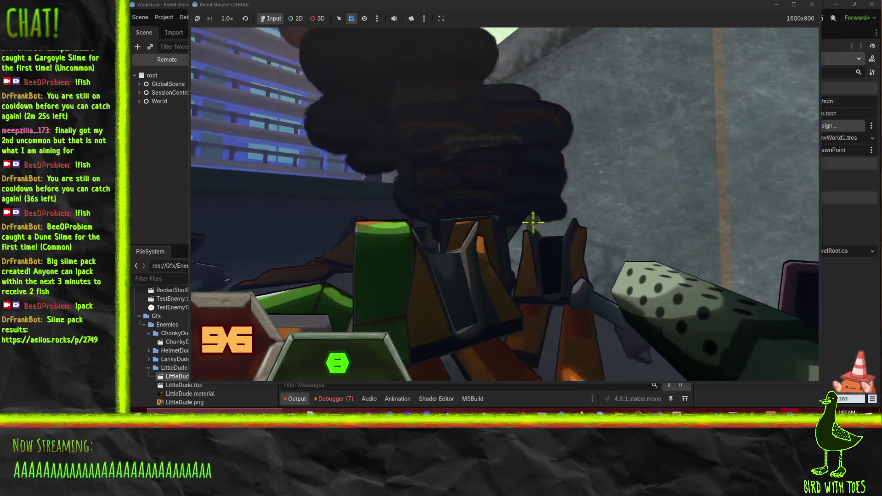
{"action": "left_click", "coordinate": [525, 216]}
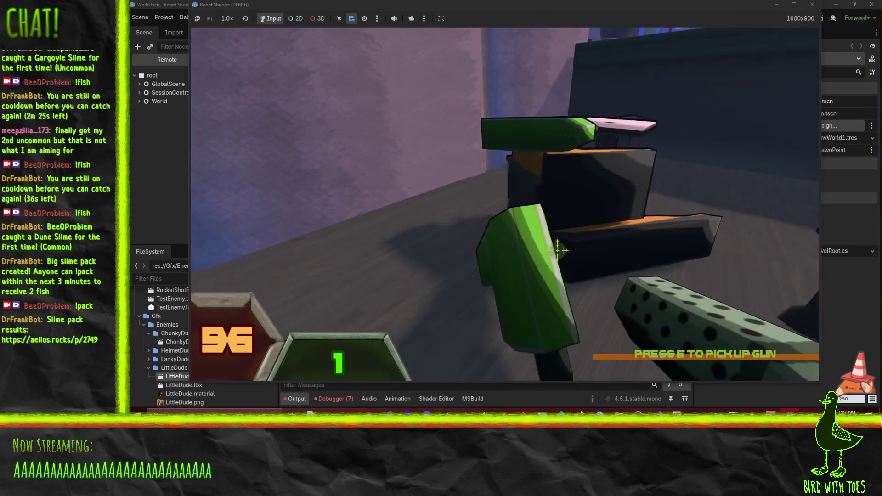
{"action": "key", "text": "e"}
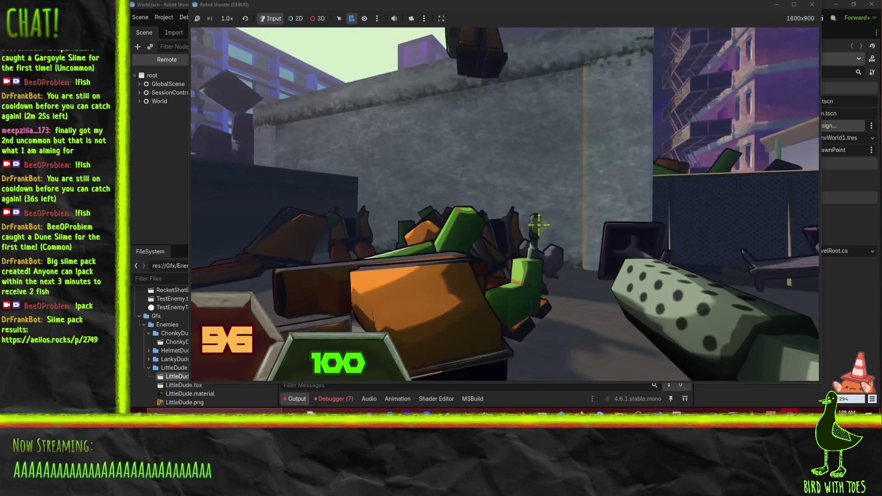
{"action": "left_click", "coordinate": [537, 218]}
{"action": "mouse_move", "coordinate": [537, 218]}
{"action": "left_mouse_down"}
{"action": "mouse_move", "coordinate": [582, 252]}
{"action": "mouse_move", "coordinate": [531, 222]}
{"action": "mouse_move", "coordinate": [557, 222]}
{"action": "left_mouse_up"}
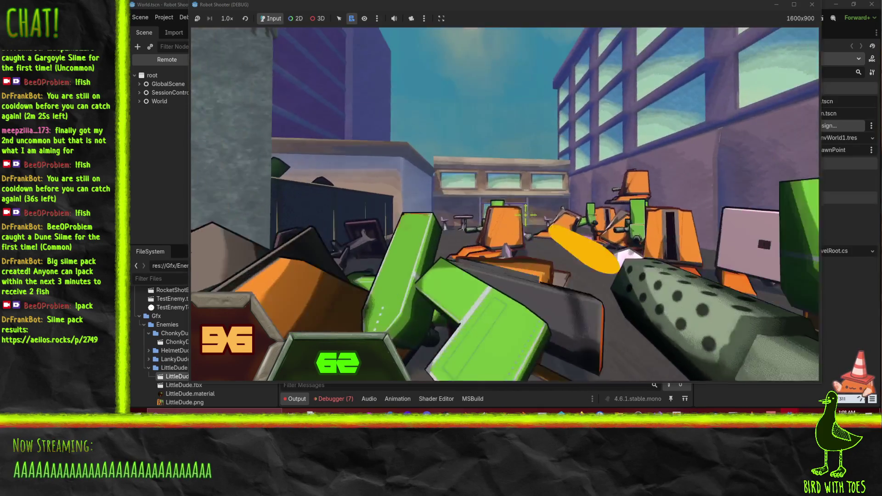
{"action": "mouse_move", "coordinate": [528, 215]}
{"action": "left_mouse_down"}
{"action": "mouse_move", "coordinate": [522, 208]}
{"action": "mouse_move", "coordinate": [539, 227]}
{"action": "mouse_move", "coordinate": [521, 210]}
{"action": "left_mouse_up"}
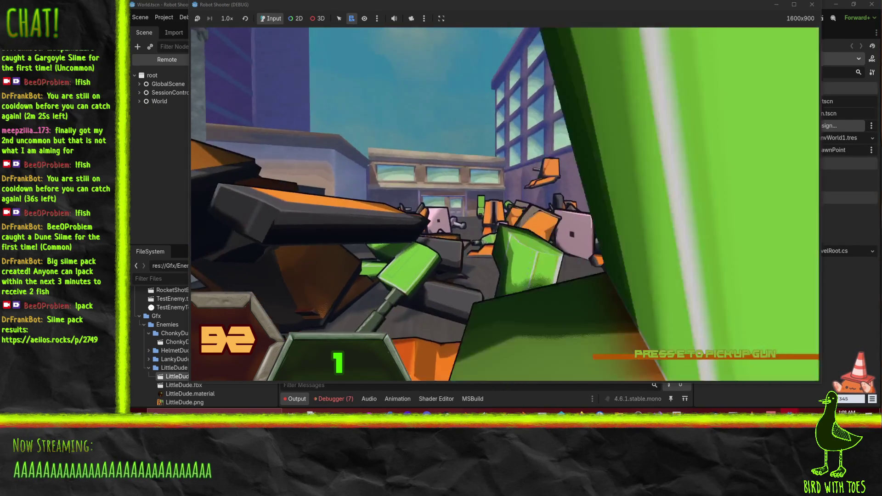
- Grab another gun from the ground, fire at the robots, then swap to the dotted gun
{"action": "key", "text": "e"}
{"action": "left_click", "coordinate": [530, 222]}
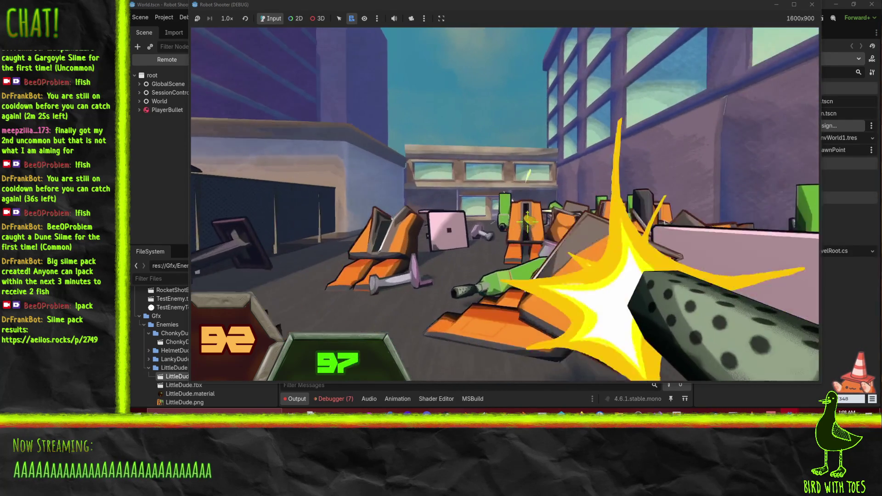
{"action": "mouse_move", "coordinate": [531, 222]}
{"action": "left_mouse_down"}
{"action": "mouse_move", "coordinate": [473, 216]}
{"action": "mouse_move", "coordinate": [567, 245]}
{"action": "mouse_move", "coordinate": [547, 212]}
{"action": "mouse_move", "coordinate": [532, 221]}
{"action": "mouse_move", "coordinate": [572, 250]}
{"action": "mouse_move", "coordinate": [528, 216]}
{"action": "left_mouse_up"}
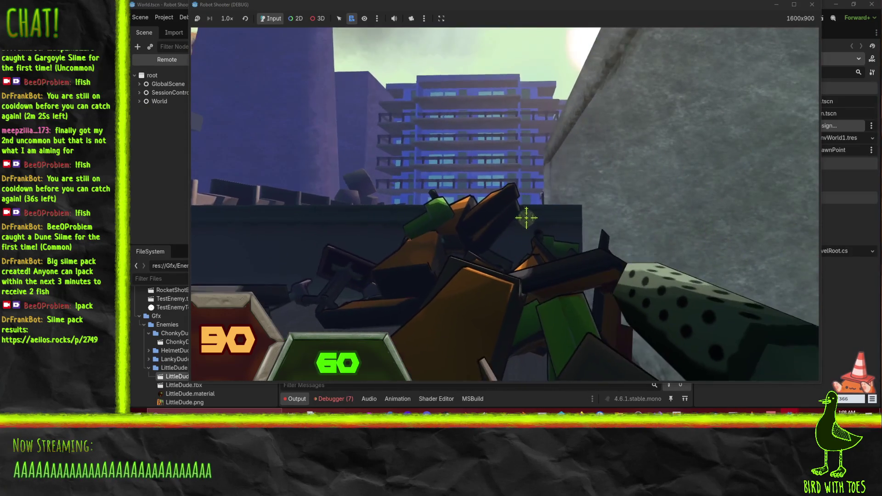
{"action": "key", "text": "e"}
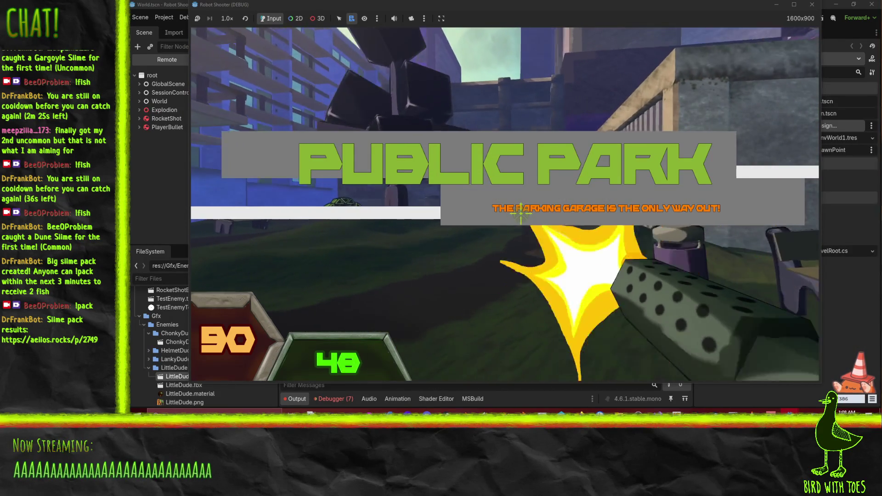
- Shoot down the green robot in the park and advance toward the far wall
{"action": "left_click", "coordinate": [521, 211]}
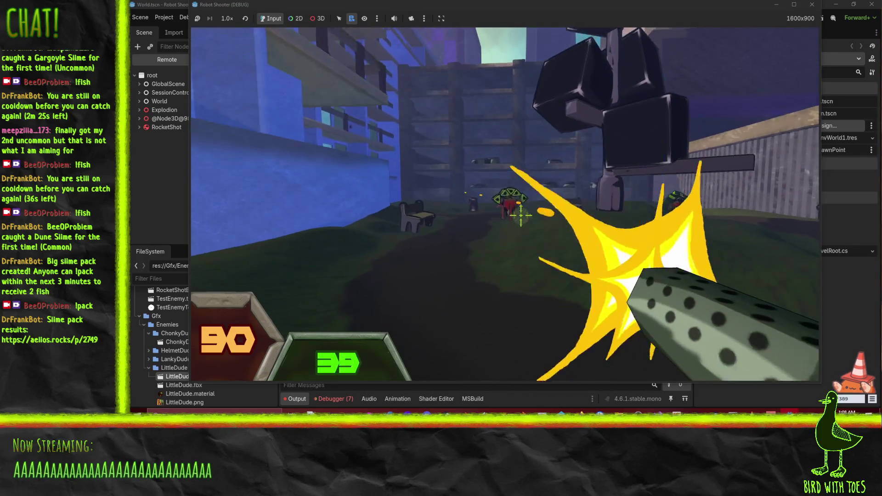
{"action": "left_click", "coordinate": [521, 215]}
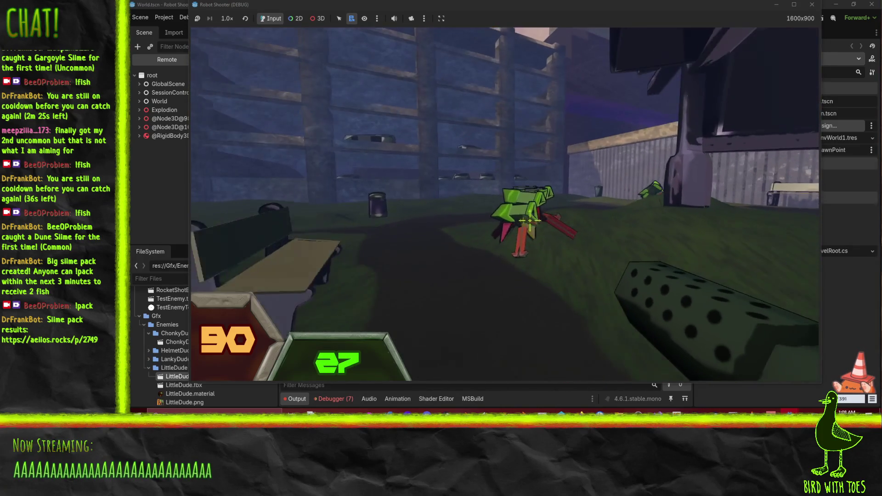
{"action": "left_click", "coordinate": [536, 224]}
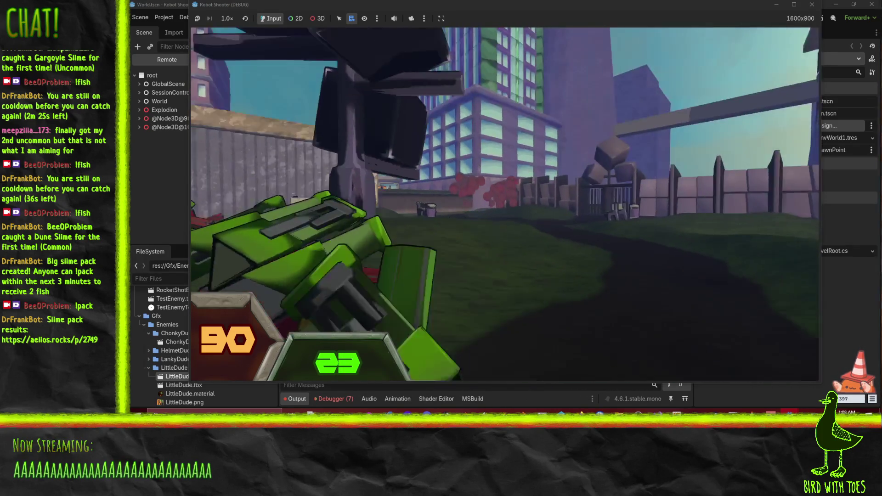
{"action": "left_click", "coordinate": [519, 210]}
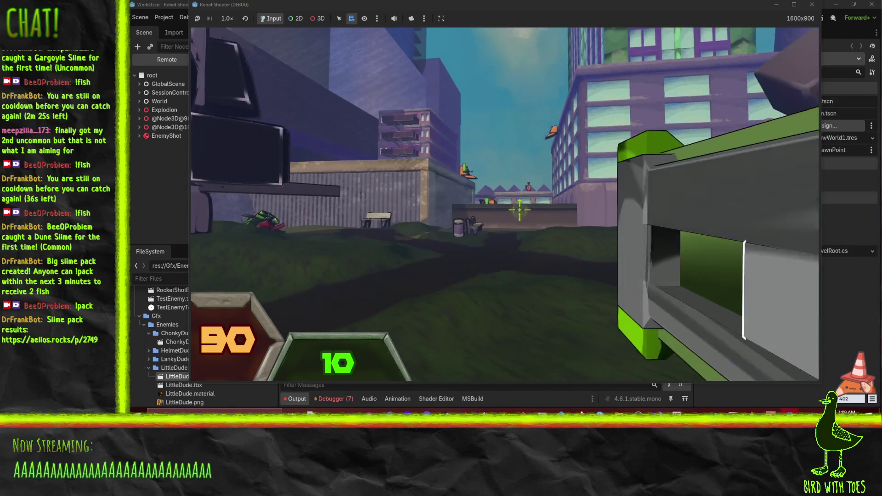
{"action": "key", "text": "w"}
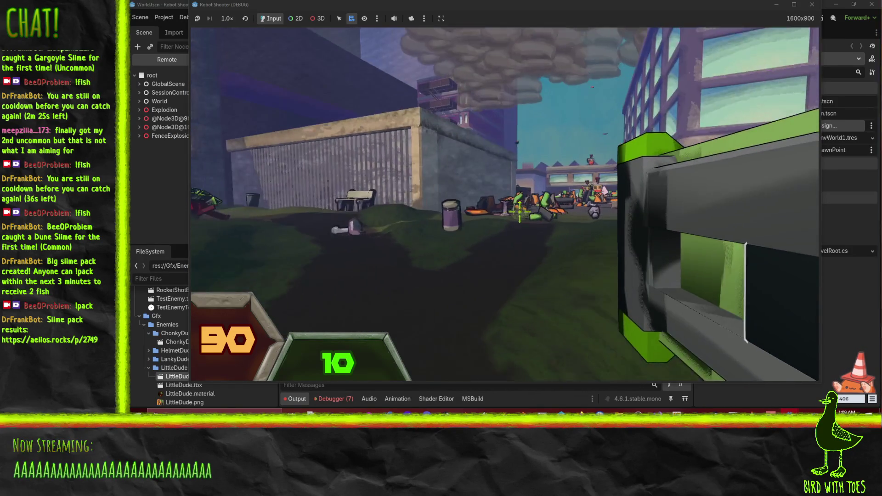
- Fire the rocket launcher's rockets at the park robots until they run out
{"action": "left_click", "coordinate": [519, 212]}
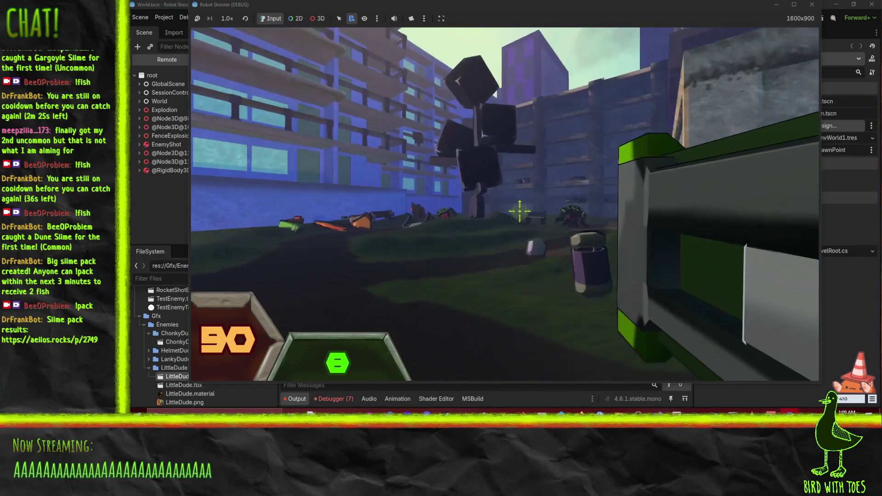
{"action": "left_click", "coordinate": [520, 212]}
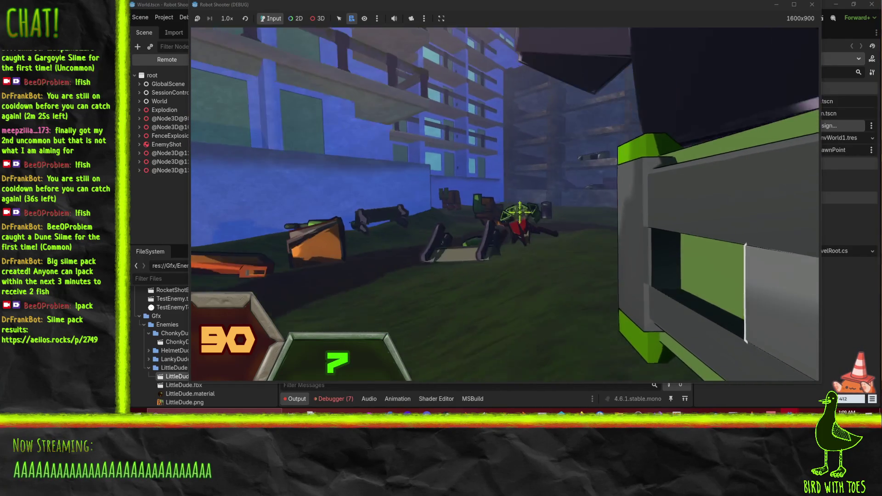
{"action": "left_click", "coordinate": [520, 213]}
{"action": "left_click", "coordinate": [524, 214]}
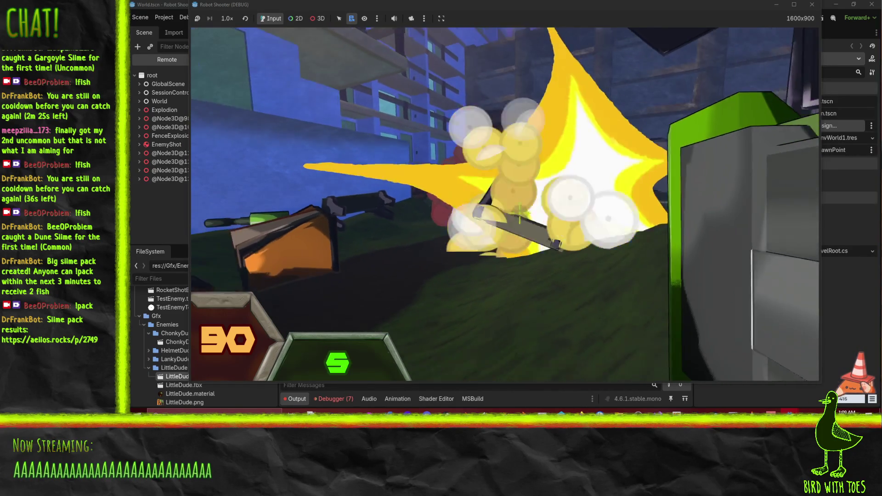
{"action": "left_click", "coordinate": [524, 215]}
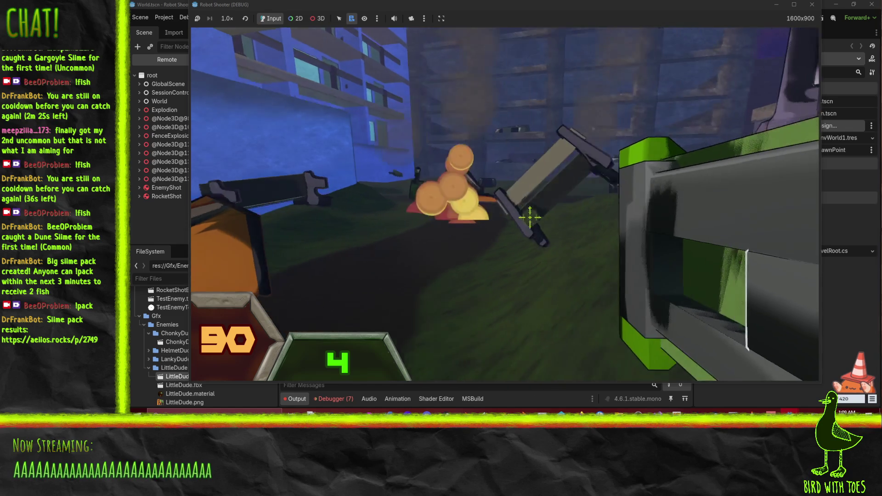
{"action": "left_click", "coordinate": [522, 216]}
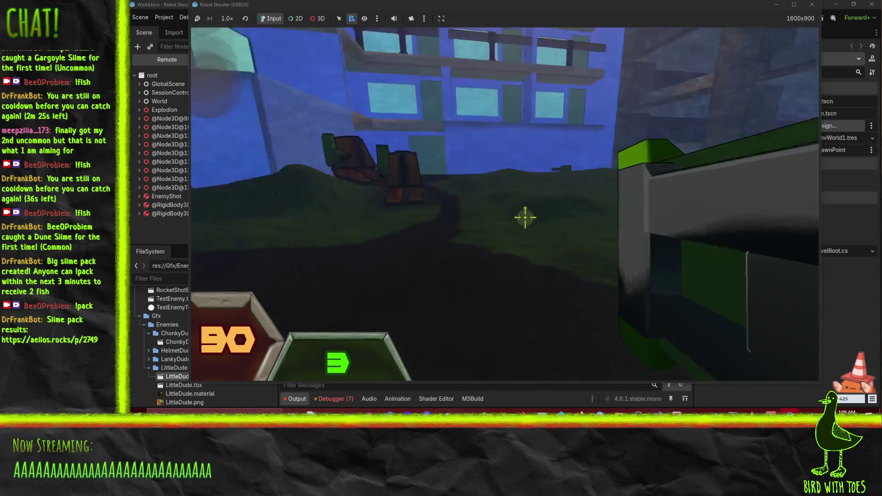
{"action": "left_click", "coordinate": [524, 216]}
{"action": "left_click", "coordinate": [520, 216]}
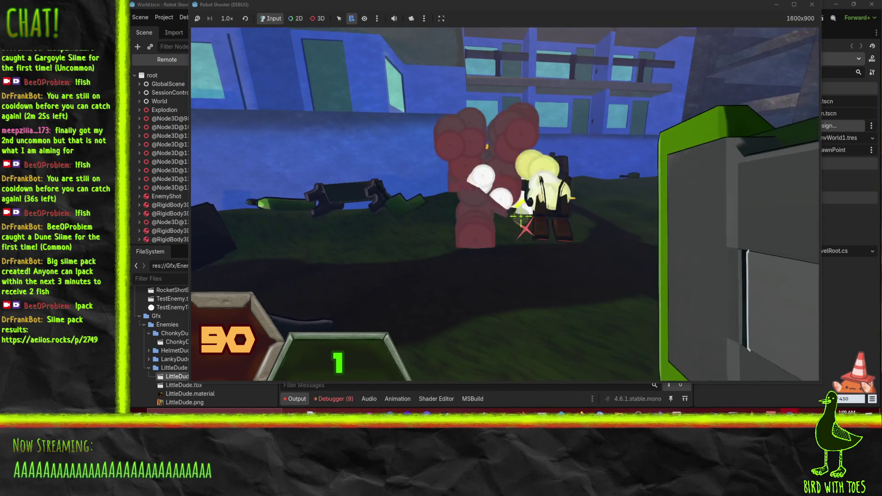
{"action": "left_click", "coordinate": [522, 217]}
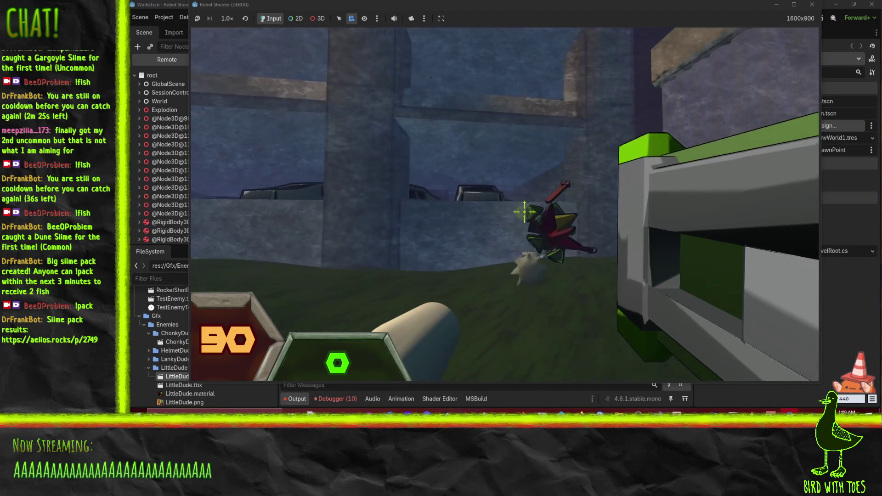
- Shoot a robot, retake the rocket weapon and fire more rockets at the enemies
{"action": "left_click", "coordinate": [528, 212]}
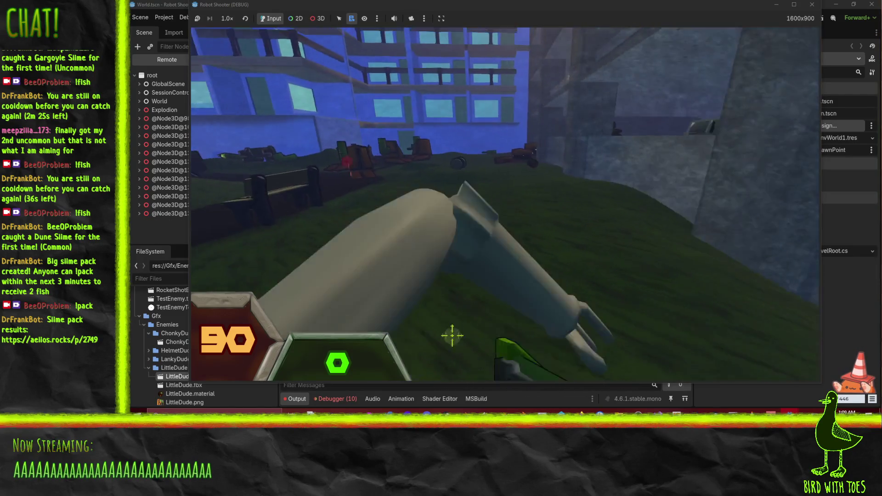
{"action": "key", "text": "e"}
{"action": "left_click", "coordinate": [525, 231]}
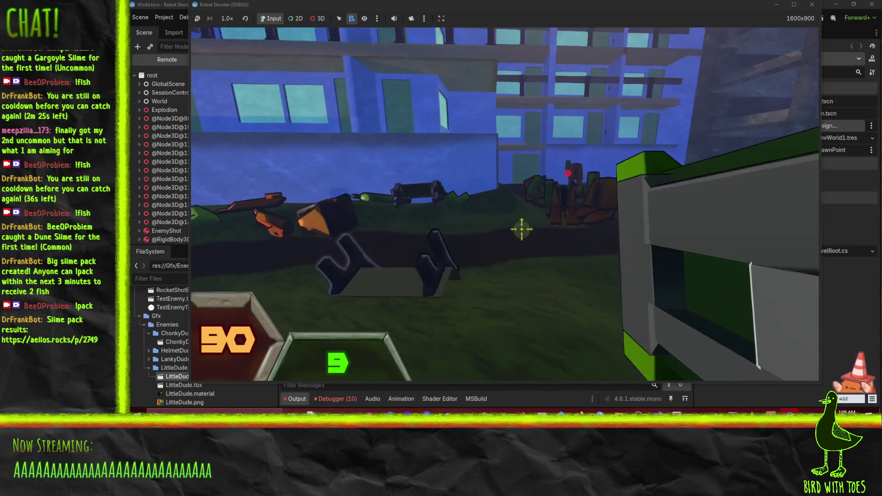
{"action": "left_click", "coordinate": [522, 231]}
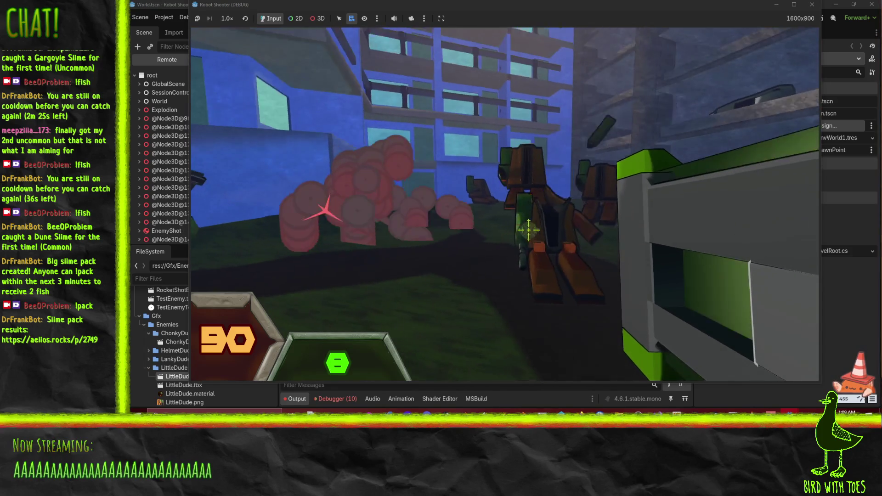
- Fire rockets at the robots, restock rockets, and spend the last ones at close range
{"action": "left_click", "coordinate": [520, 227]}
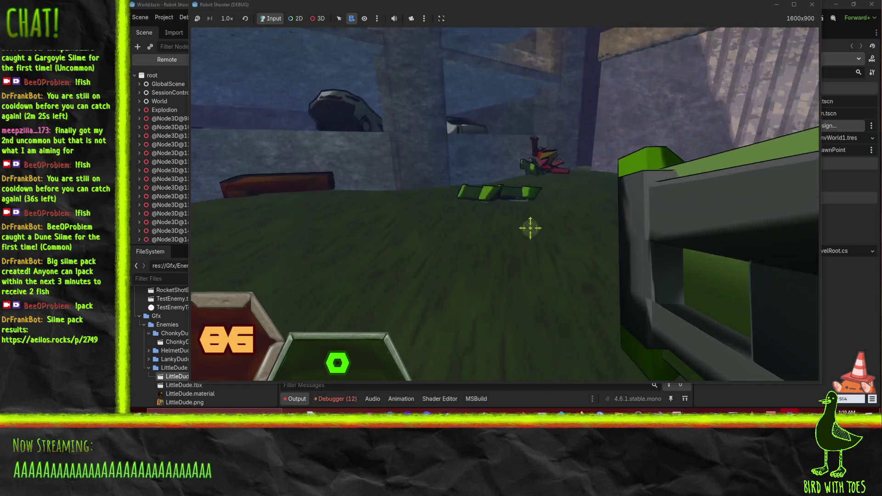
{"action": "key", "text": "e"}
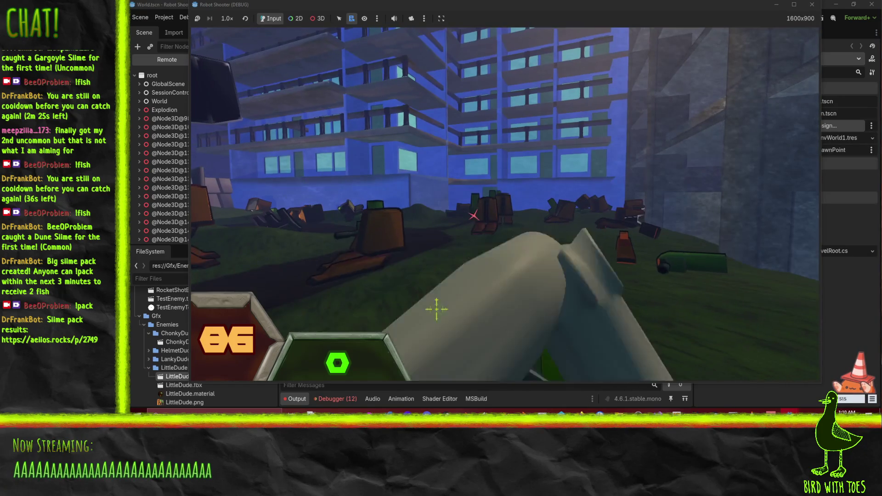
{"action": "left_click", "coordinate": [524, 215]}
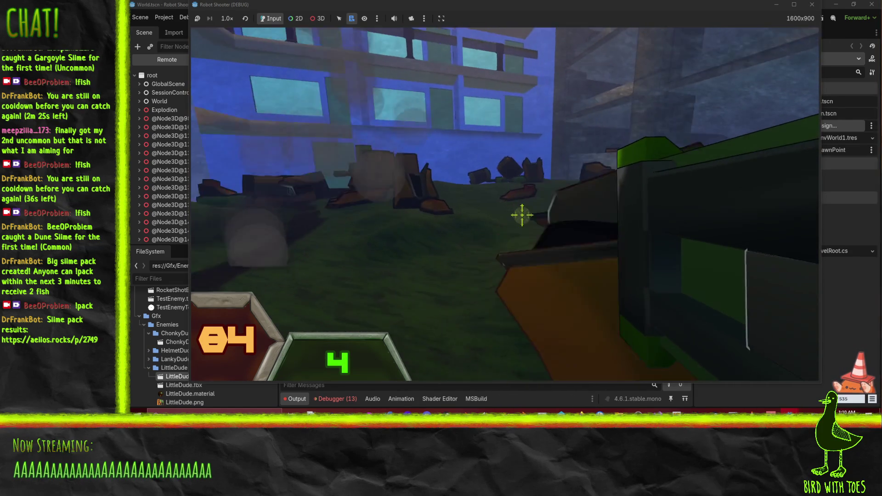
{"action": "left_click", "coordinate": [532, 220]}
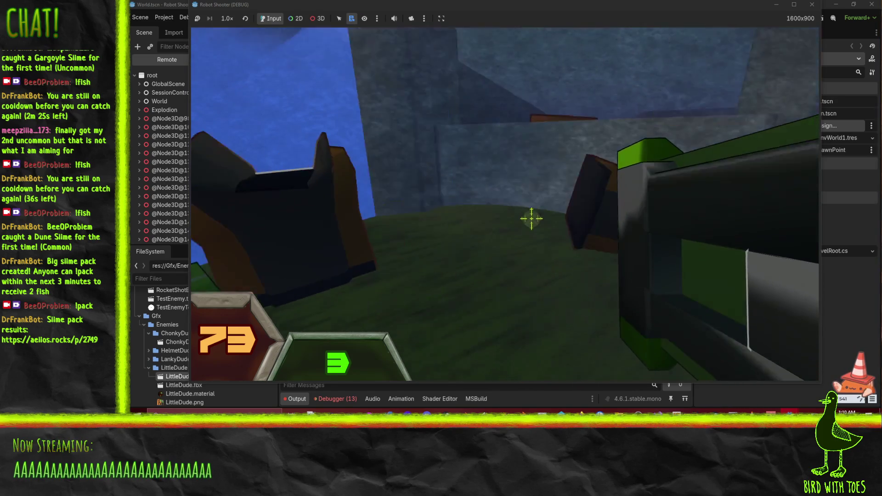
{"action": "key", "text": "s"}
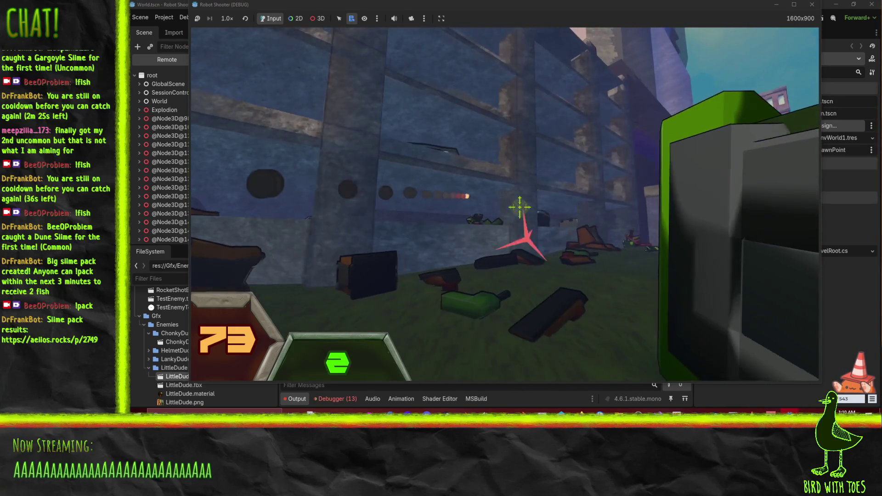
{"action": "left_click", "coordinate": [520, 207]}
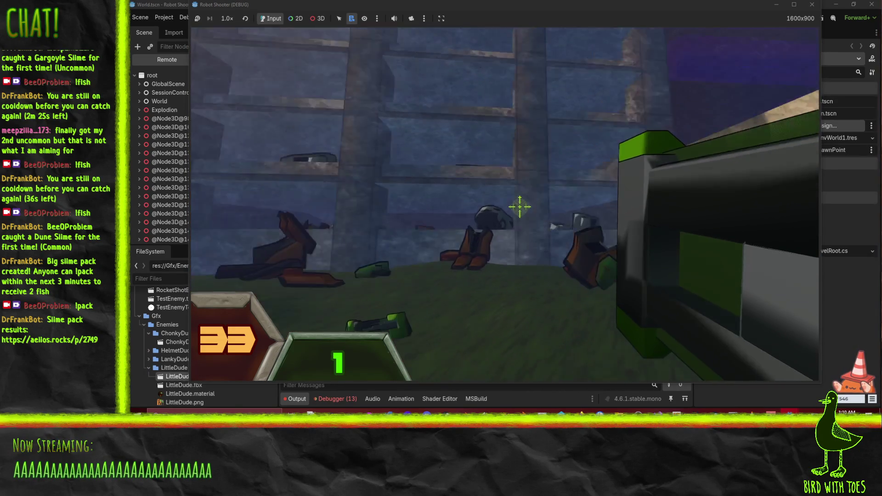
{"action": "left_click", "coordinate": [520, 207]}
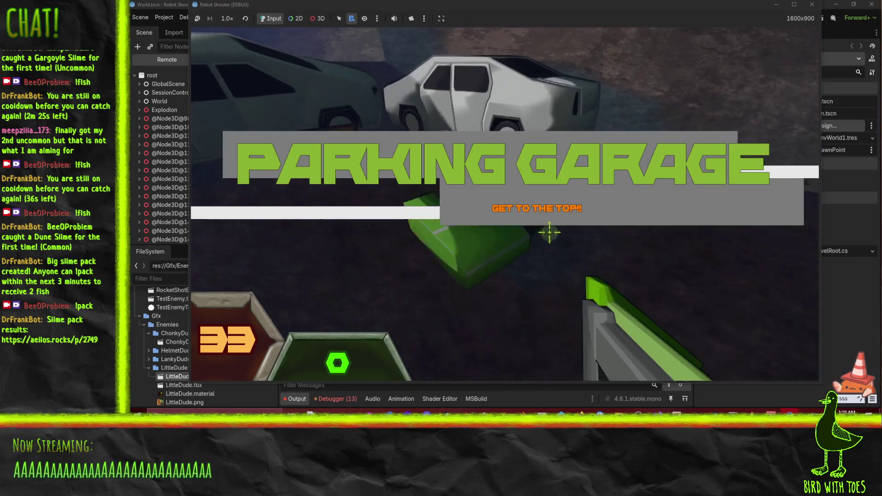
- Pick up the green dotted gun and shoot the enemies by the white car while backing off
{"action": "key", "text": "e"}
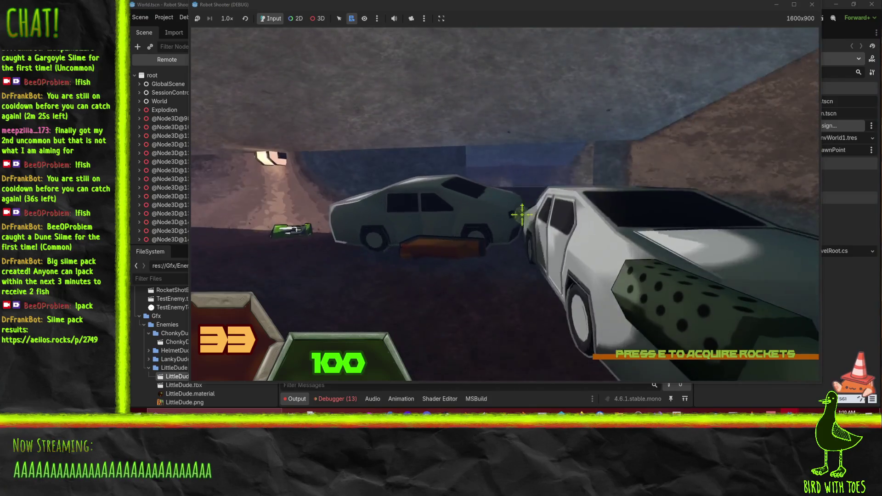
{"action": "left_click", "coordinate": [523, 218]}
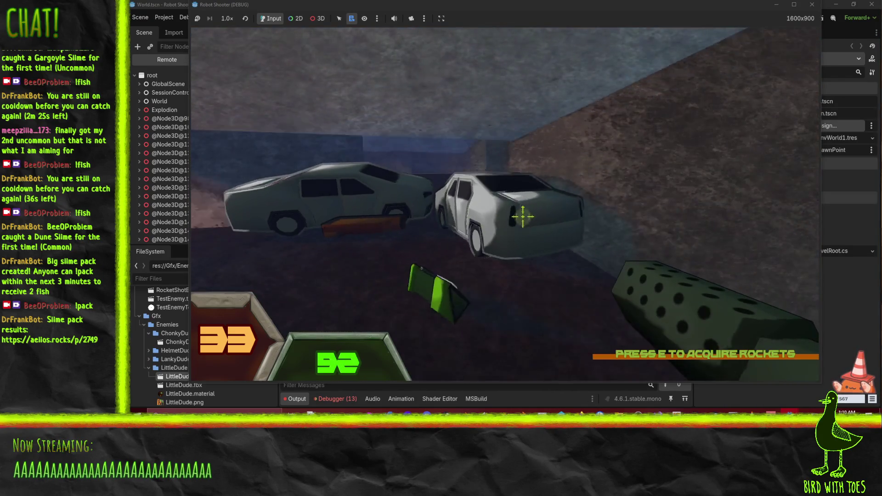
{"action": "left_click", "coordinate": [523, 216]}
{"action": "key", "text": "s"}
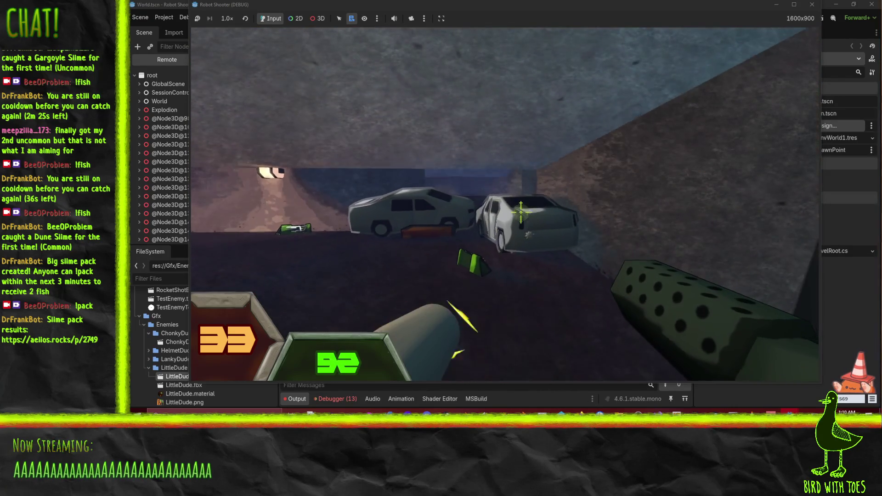
{"action": "left_click", "coordinate": [521, 214]}
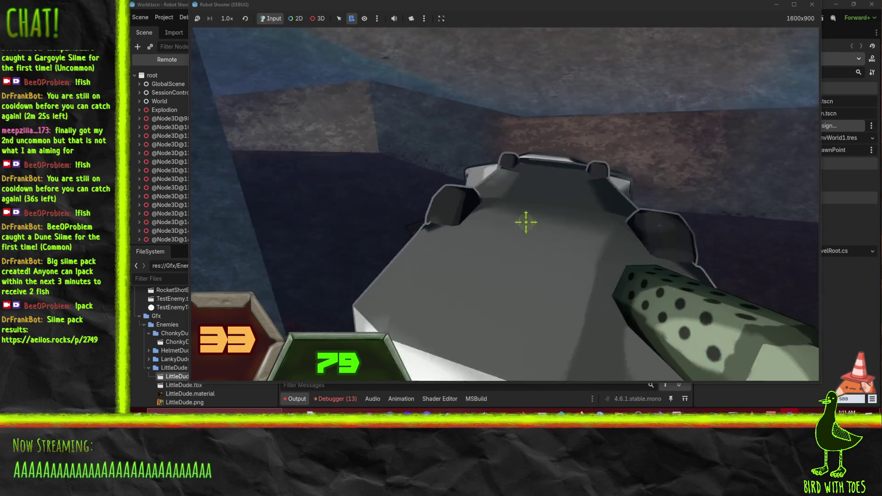
{"action": "left_click", "coordinate": [527, 222]}
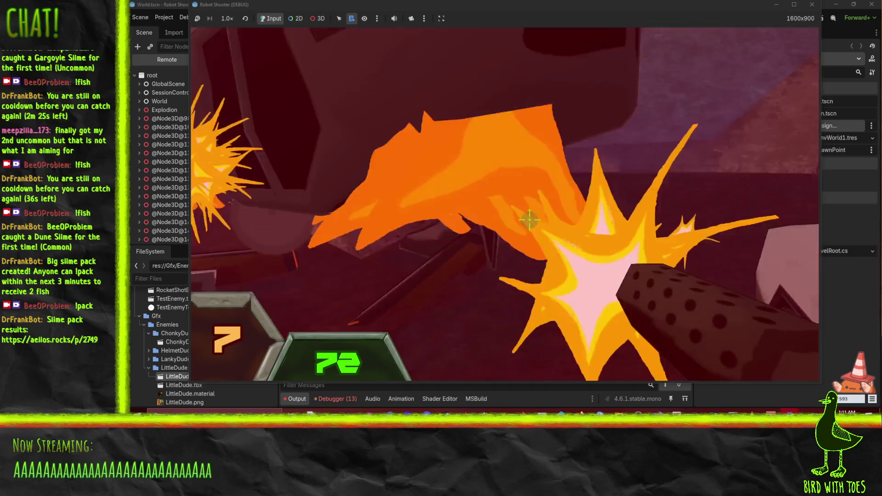
- Advance around the pillar shooting robots by the cars, then grab a fresh green gun
{"action": "key", "text": "w"}
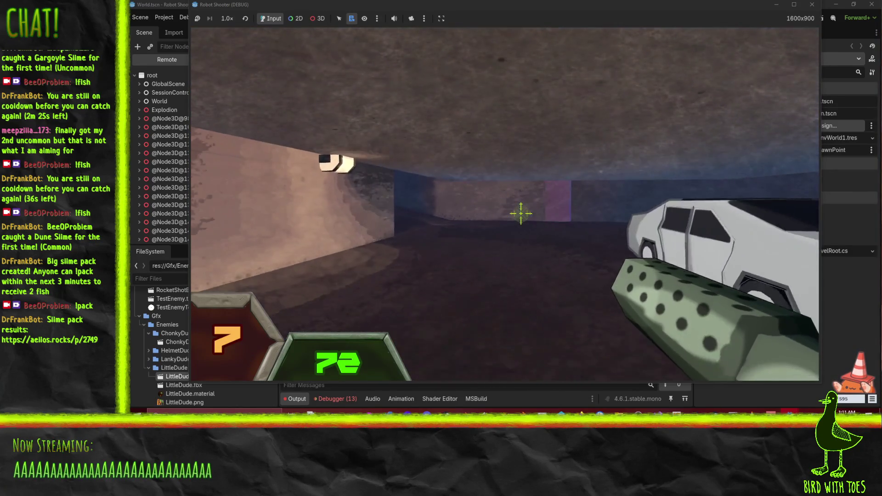
{"action": "key", "text": "w"}
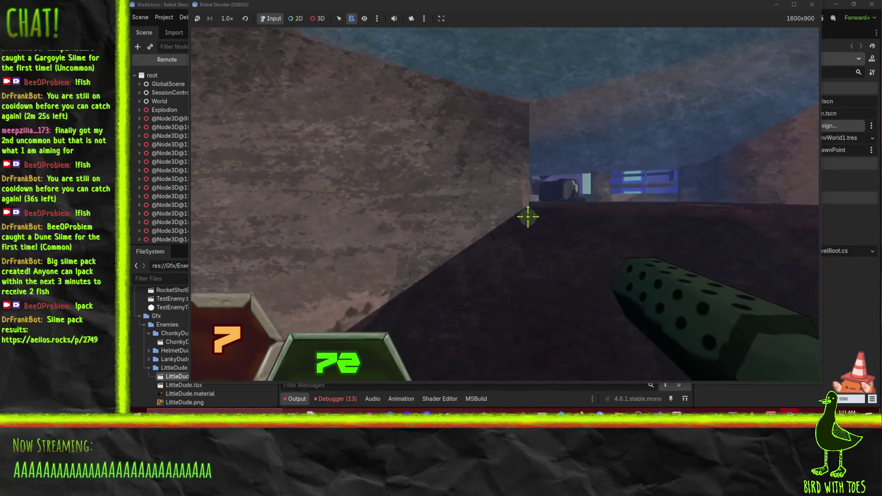
{"action": "key", "text": "w"}
{"action": "left_click", "coordinate": [520, 213]}
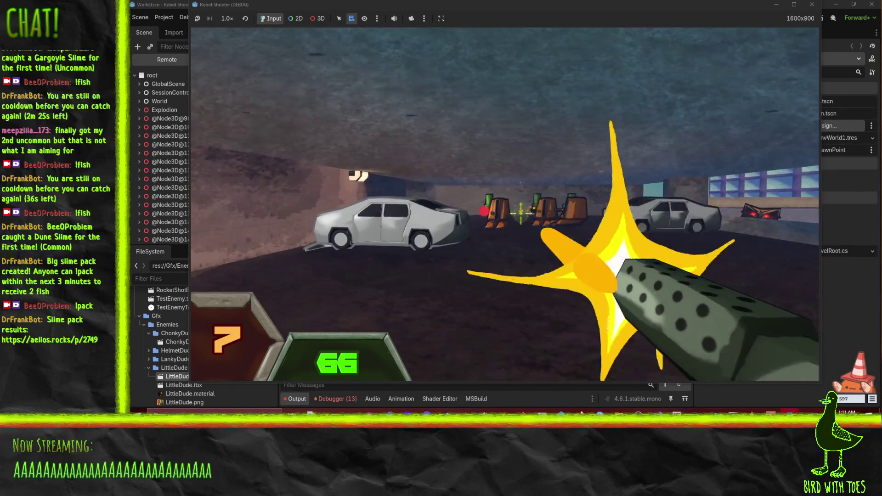
{"action": "left_click", "coordinate": [526, 220]}
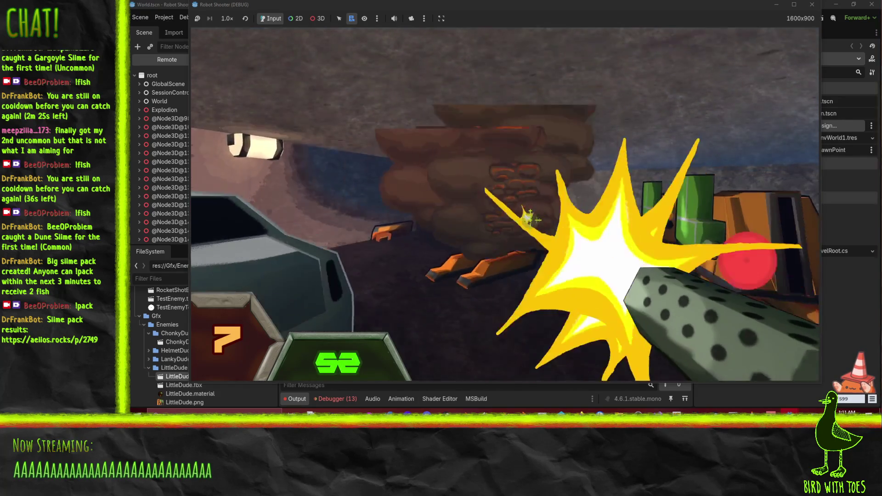
{"action": "key", "text": "w"}
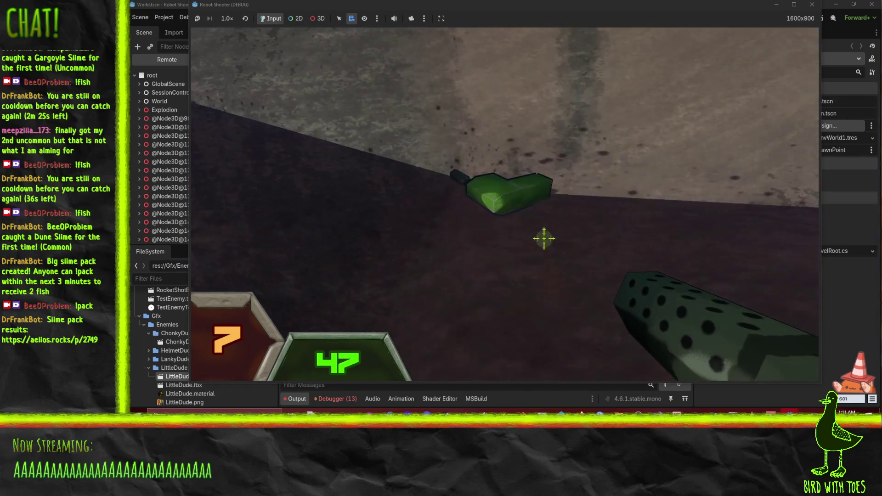
{"action": "key", "text": "e"}
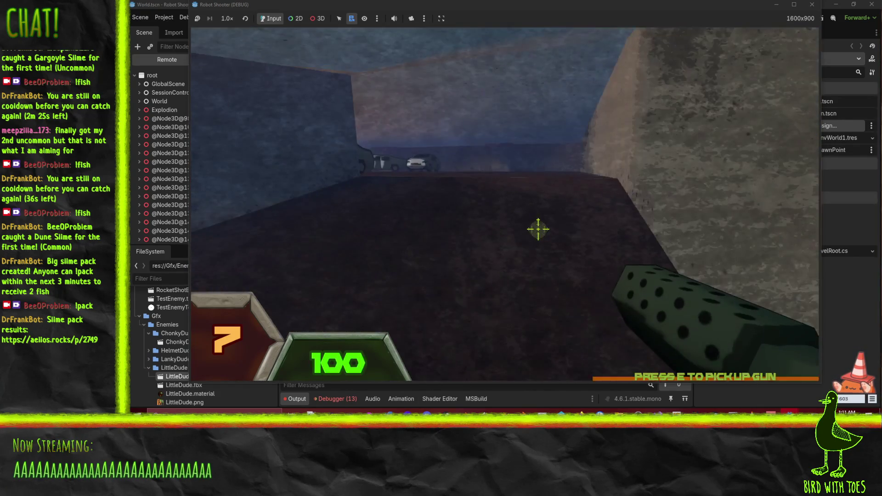
- Sidestep and spray fire at the enemies near the crates, meleeing one up close
{"action": "key", "text": "d"}
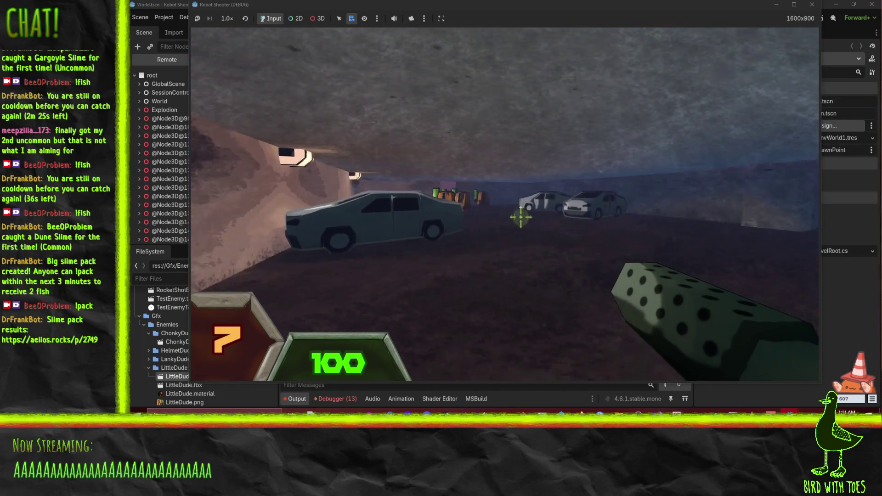
{"action": "left_click", "coordinate": [520, 215]}
{"action": "left_click_drag", "start_coordinate": [520, 214], "coordinate": [521, 214]}
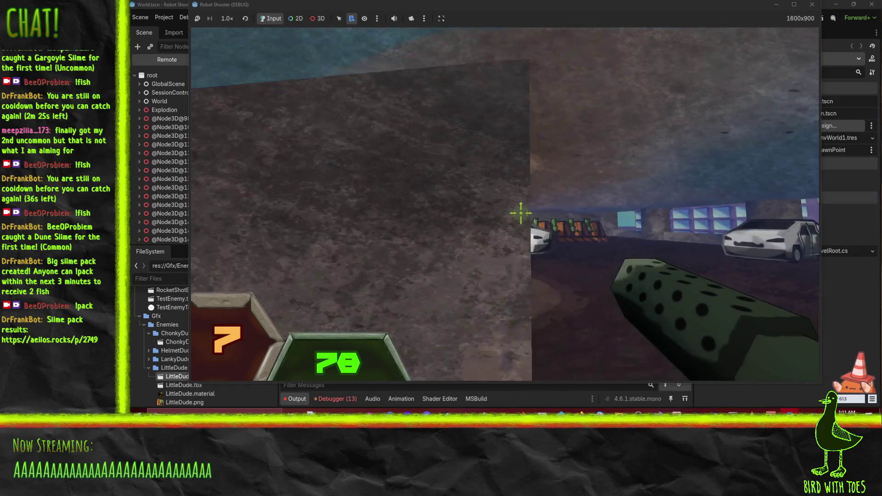
{"action": "right_click", "coordinate": [528, 216]}
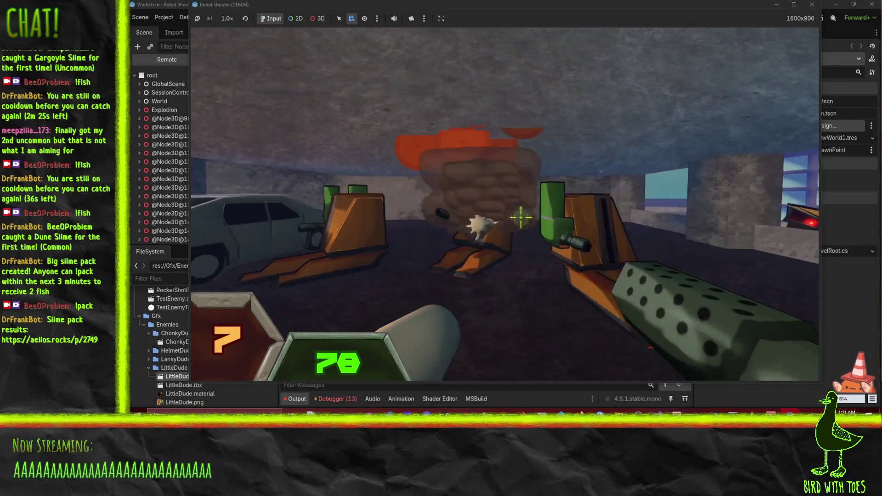
{"action": "mouse_move", "coordinate": [567, 243]}
{"action": "left_mouse_down"}
{"action": "mouse_move", "coordinate": [601, 265]}
{"action": "mouse_move", "coordinate": [478, 250]}
{"action": "mouse_move", "coordinate": [533, 225]}
{"action": "mouse_move", "coordinate": [521, 218]}
{"action": "left_mouse_up"}
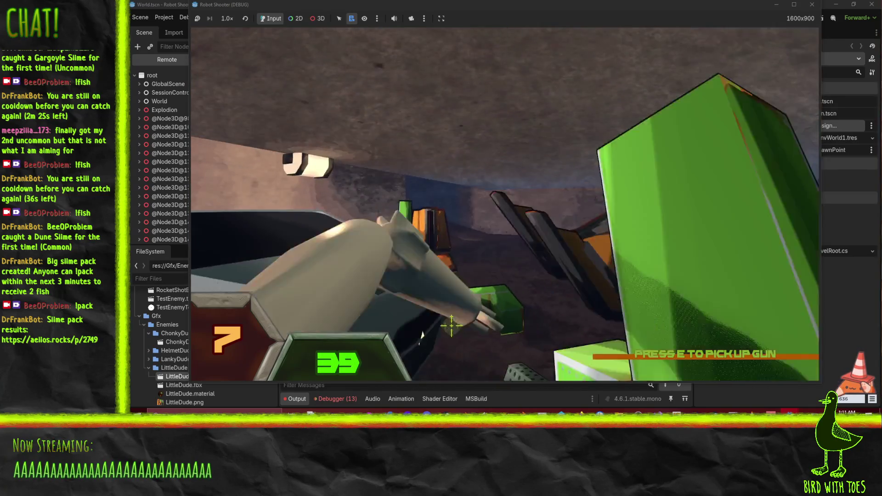
- Pick up a nearby gun and shoot the distant cars until one catches fire
{"action": "key", "text": "e"}
{"action": "left_click", "coordinate": [544, 225]}
{"action": "left_click", "coordinate": [544, 225]}
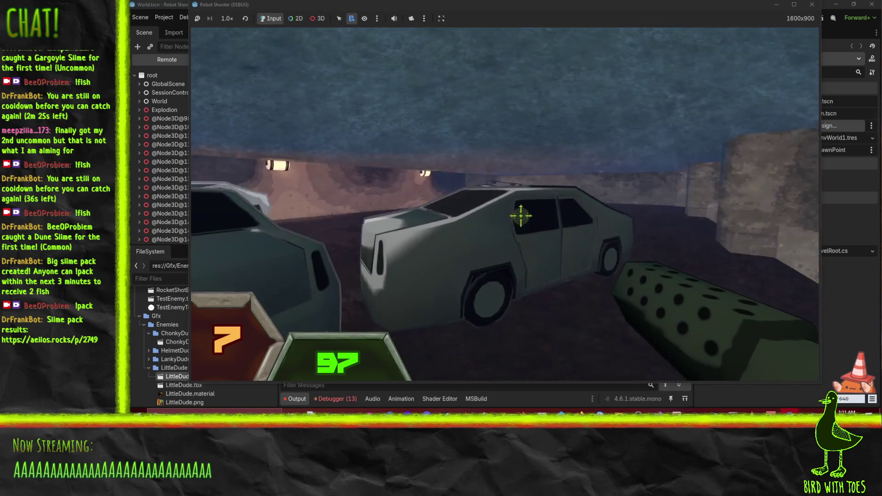
{"action": "left_click", "coordinate": [520, 216]}
{"action": "left_click", "coordinate": [521, 216]}
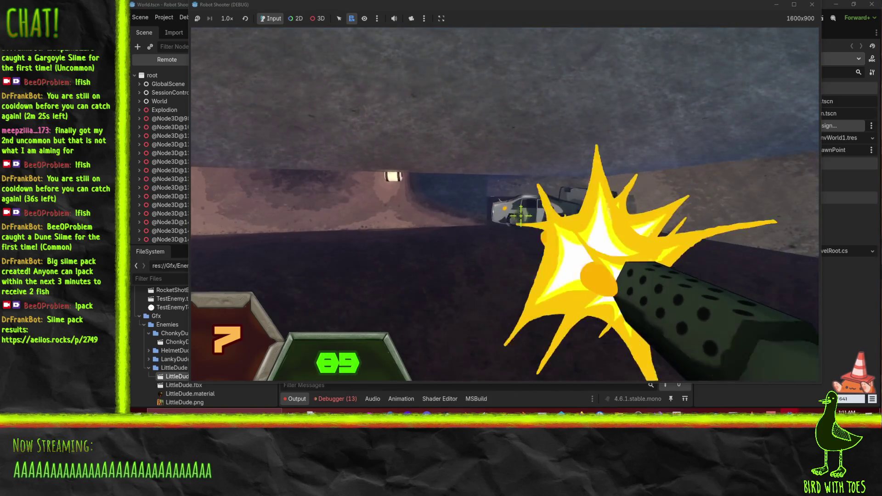
{"action": "left_click", "coordinate": [521, 216]}
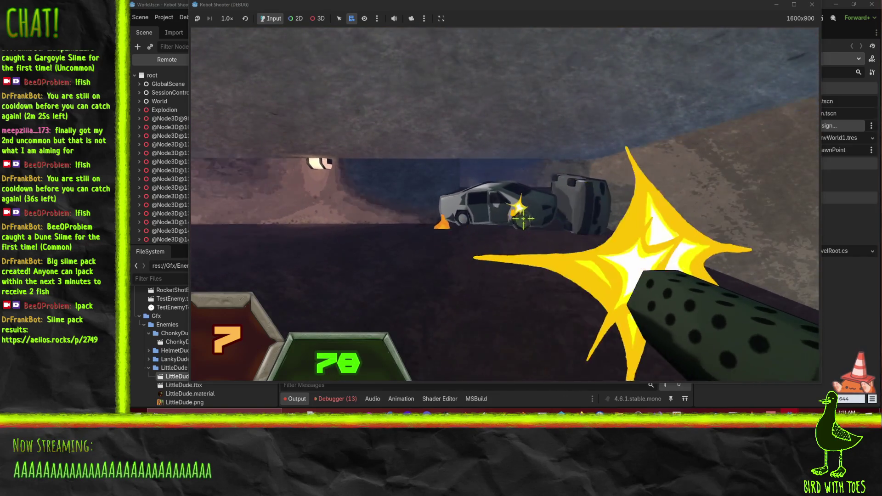
{"action": "left_click", "coordinate": [521, 216]}
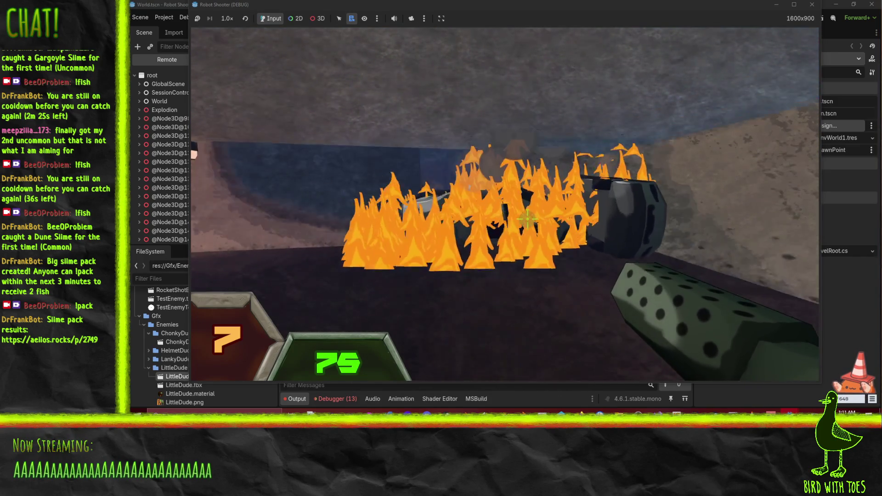
- Shoot the remaining robots with the last ammo, then switch to fists
{"action": "left_click", "coordinate": [528, 220]}
{"action": "left_click", "coordinate": [542, 220]}
{"action": "left_click", "coordinate": [521, 215]}
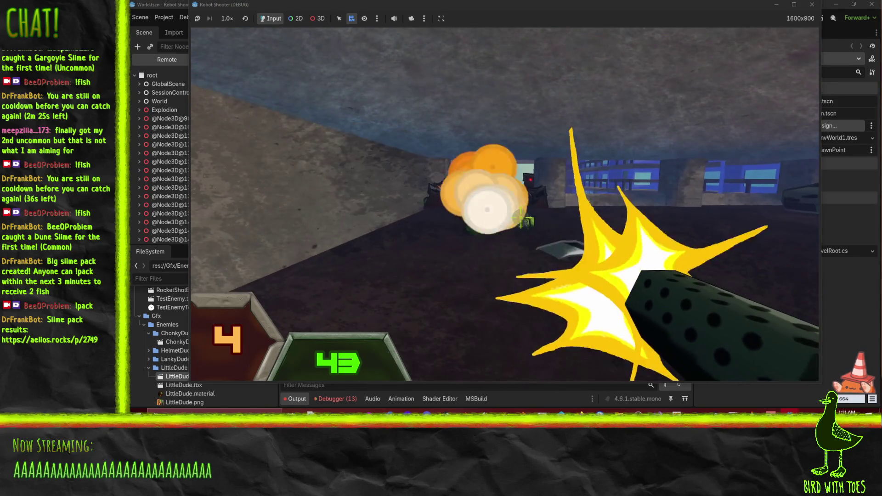
{"action": "left_click", "coordinate": [529, 225]}
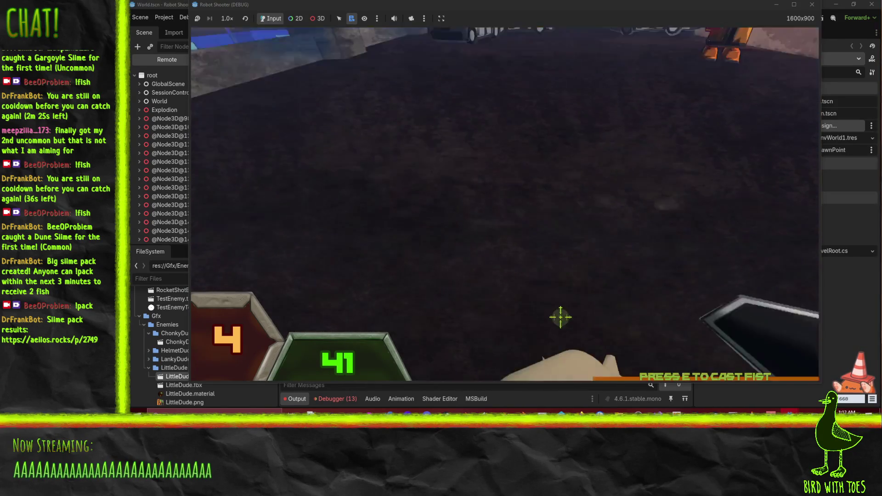
{"action": "right_click", "coordinate": [536, 138]}
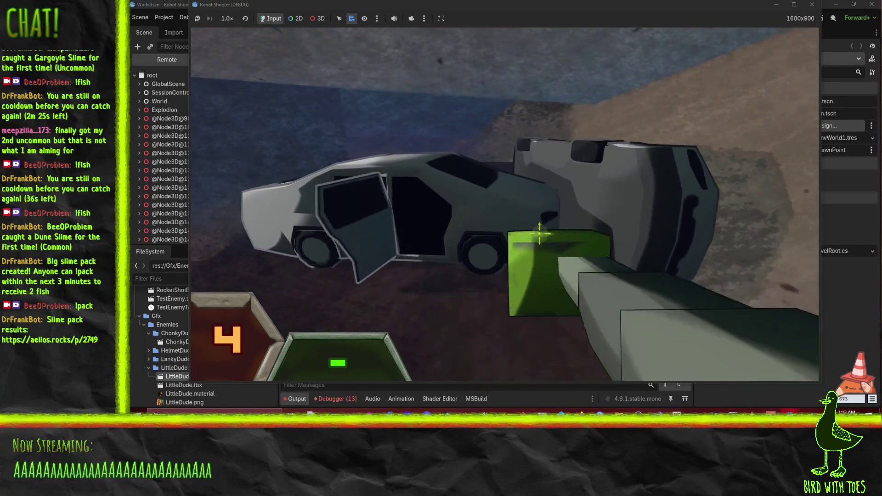
- Walk past the wrecked cars and along the wall toward the dim ramp
{"action": "key", "text": "w"}
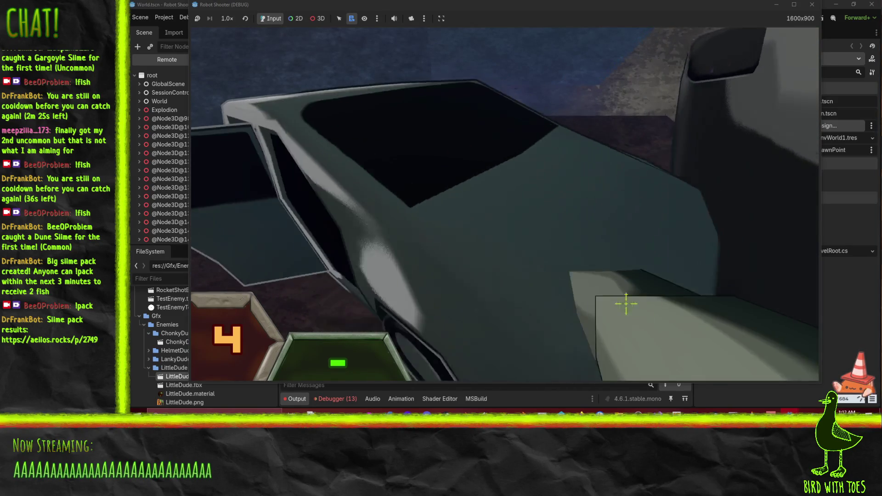
{"action": "key", "text": "a"}
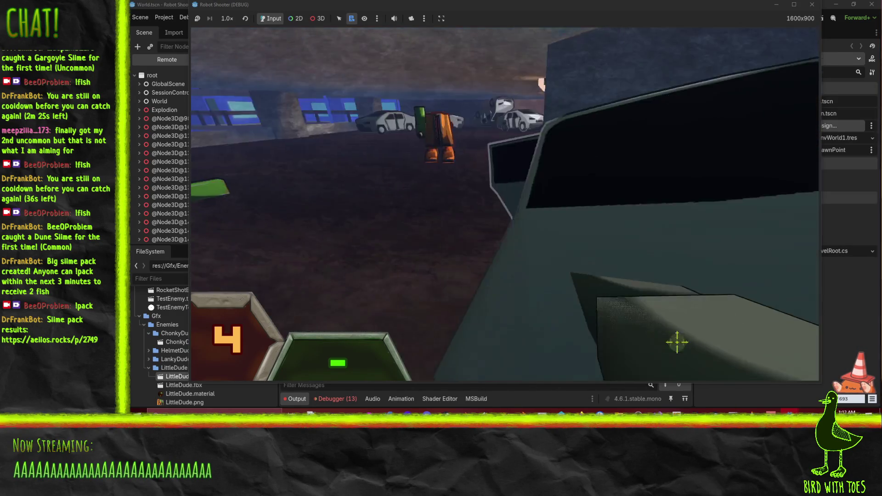
{"action": "key", "text": "w"}
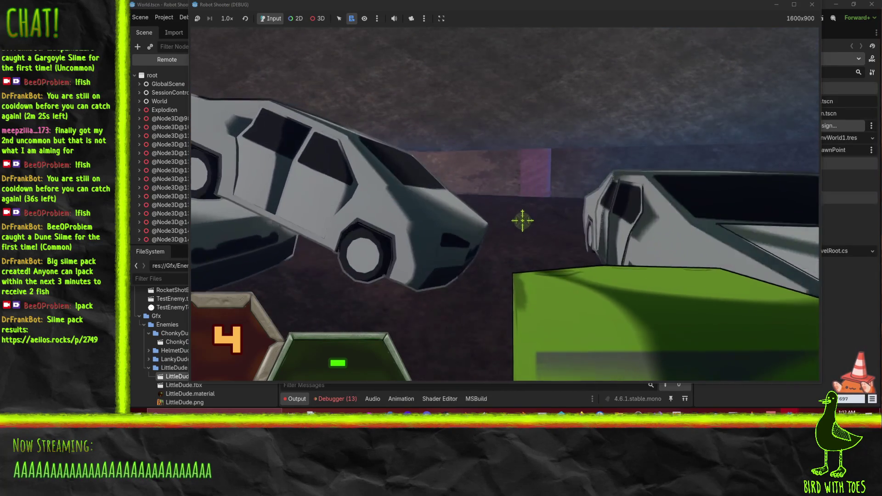
{"action": "key", "text": "w"}
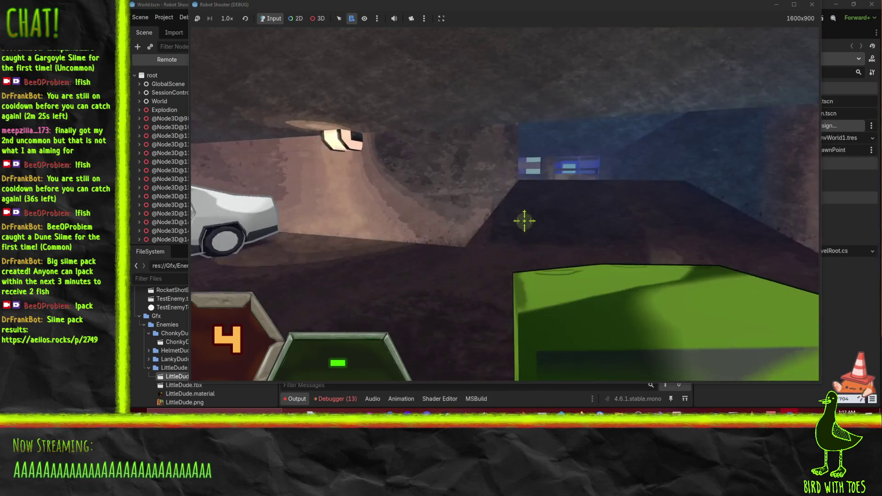
{"action": "key", "text": "w"}
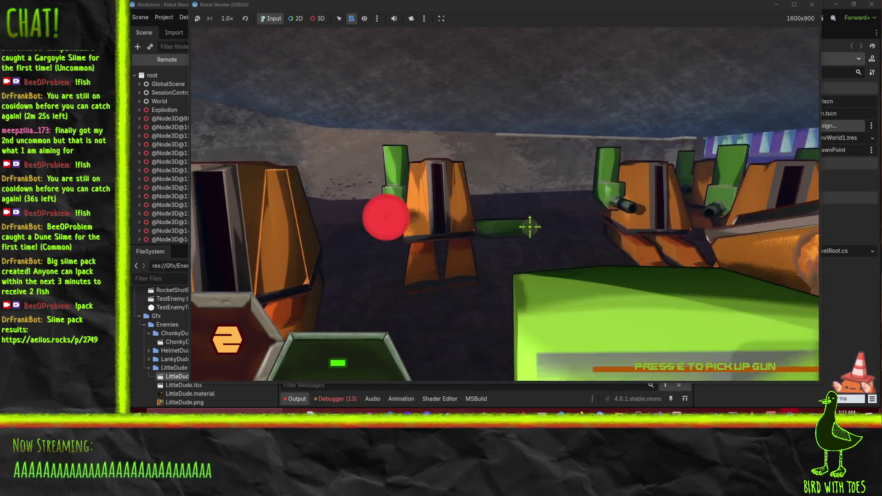
- Follow the wall past the enemies toward the blue building and climb onto the rooftop ledge
{"action": "key", "text": "w"}
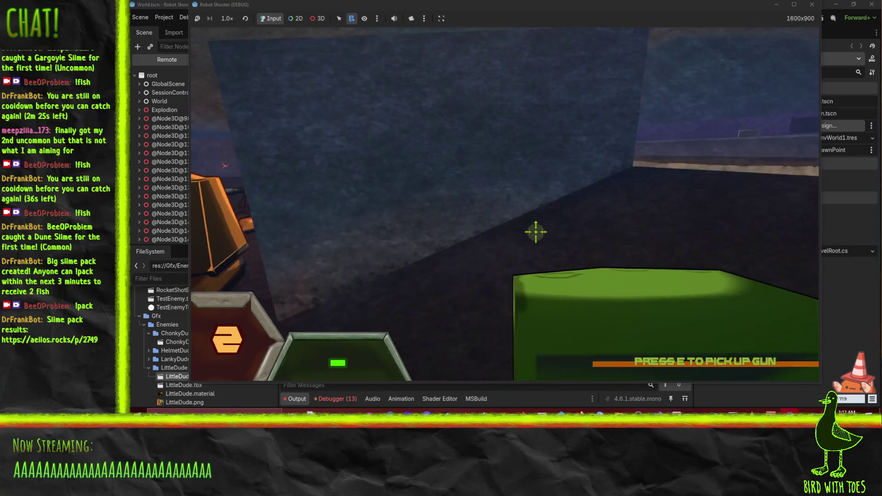
{"action": "key", "text": "w"}
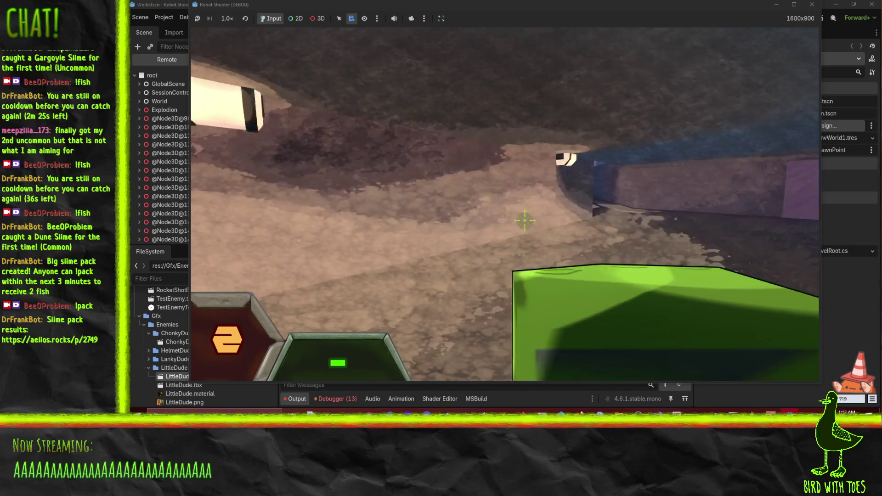
{"action": "key", "text": "w"}
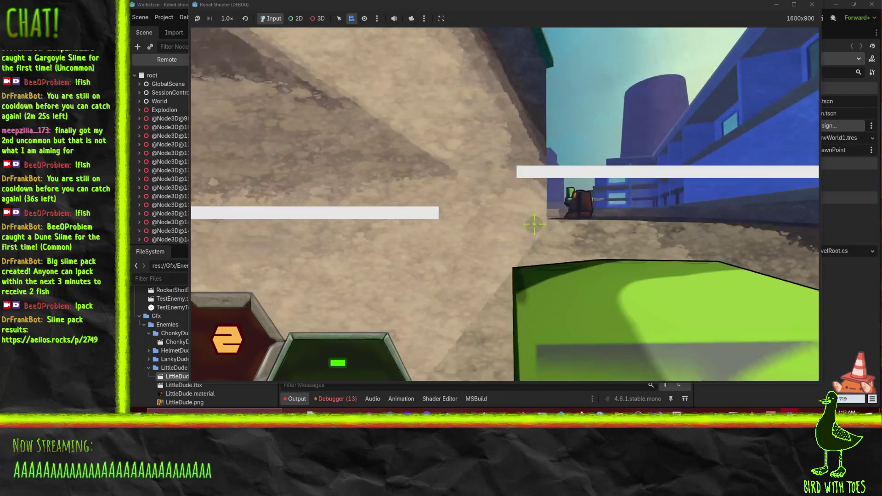
{"action": "key", "text": "w"}
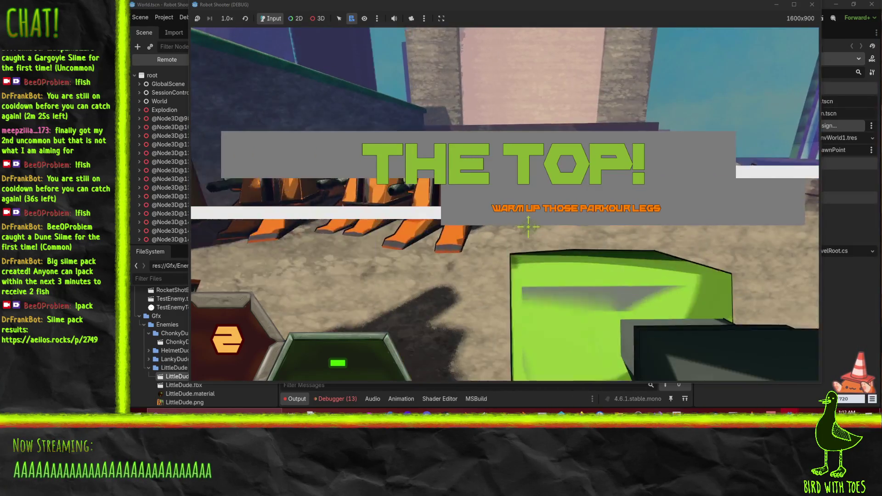
{"action": "key", "text": "w"}
{"action": "key", "text": "w"}
{"action": "key", "text": "w"}
{"action": "key", "text": "w"}
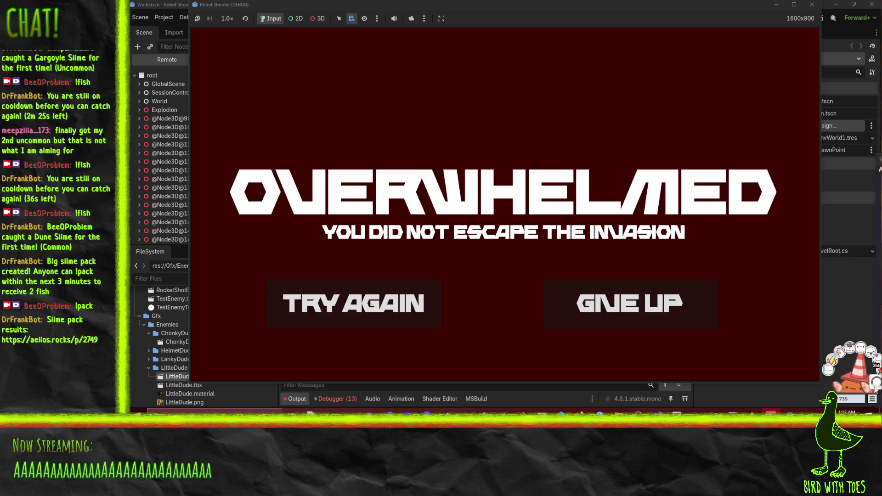
- Give up the run, close the game window, and scroll through the debugger's 89 errors
{"action": "left_click", "coordinate": [647, 301]}
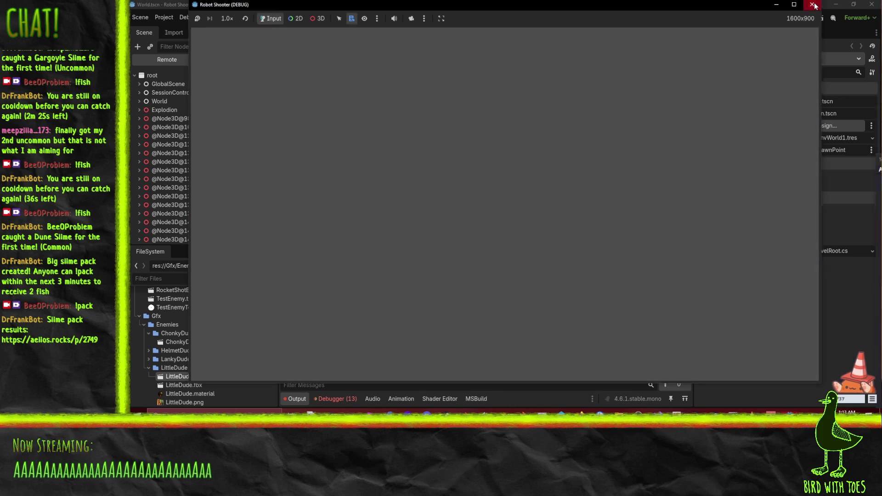
{"action": "left_click", "coordinate": [812, 5]}
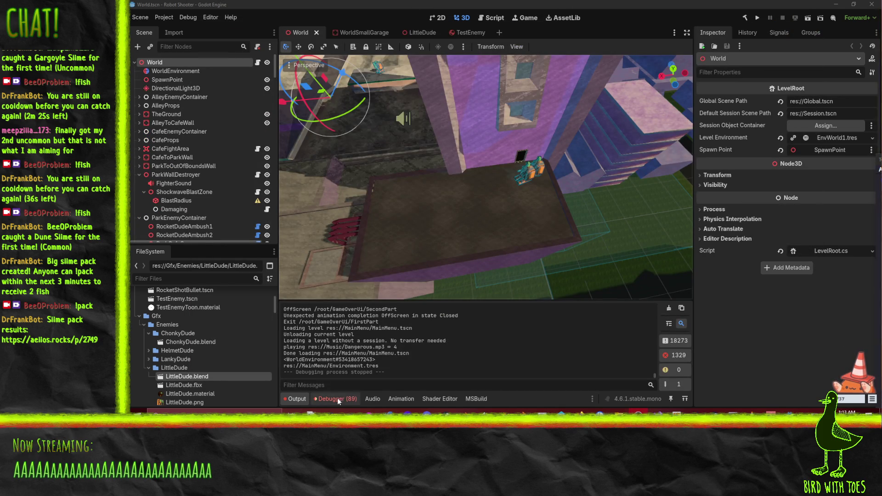
{"action": "left_click", "coordinate": [337, 398]}
{"action": "scroll", "coordinate": [590, 344], "scroll_direction": "down", "scroll_amount": 3}
{"action": "left_click_drag", "start_coordinate": [689, 334], "coordinate": [696, 395]}
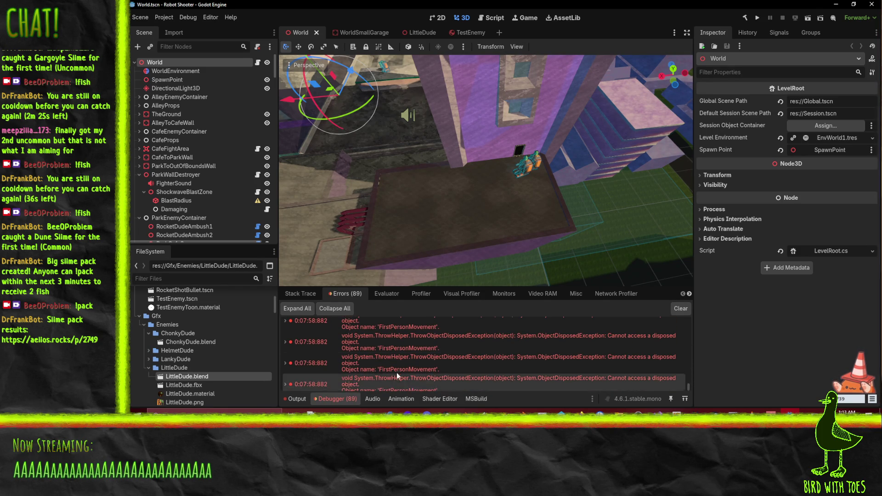
{"action": "scroll", "coordinate": [418, 377], "scroll_direction": "down", "scroll_amount": 1}
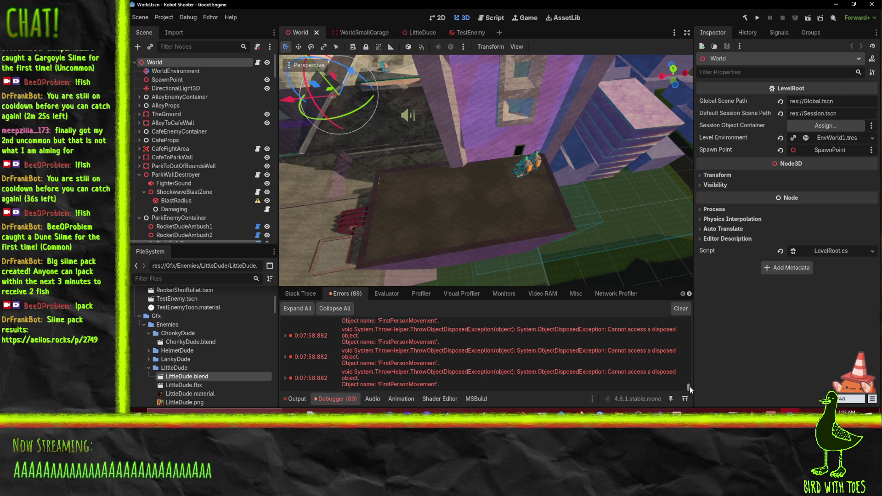
{"action": "left_click_drag", "start_coordinate": [698, 392], "coordinate": [699, 317]}
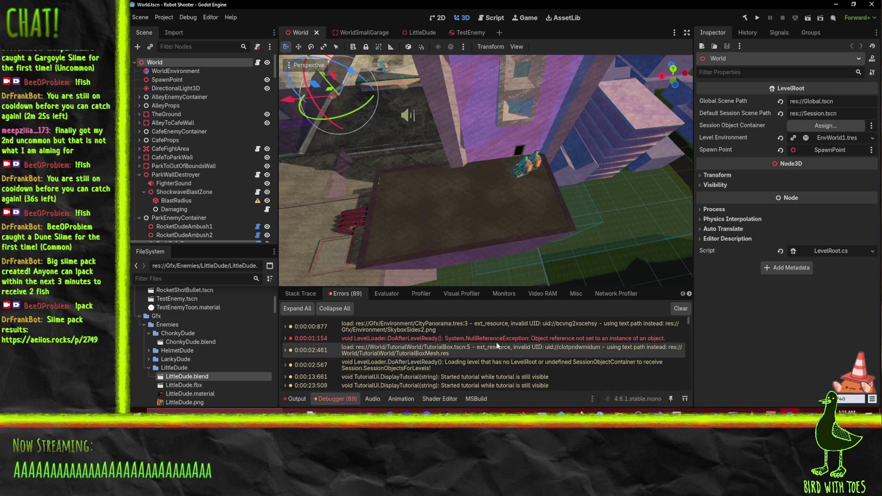
{"action": "scroll", "coordinate": [498, 346], "scroll_direction": "down", "scroll_amount": 10}
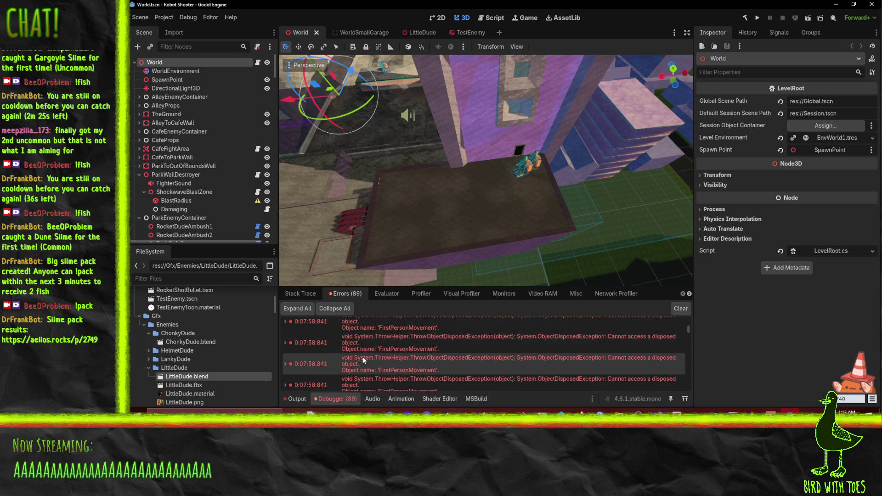
- Scroll back up the error list and return to the RobotShooter Todo board in Firefox
{"action": "mouse_move", "coordinate": [497, 350]}
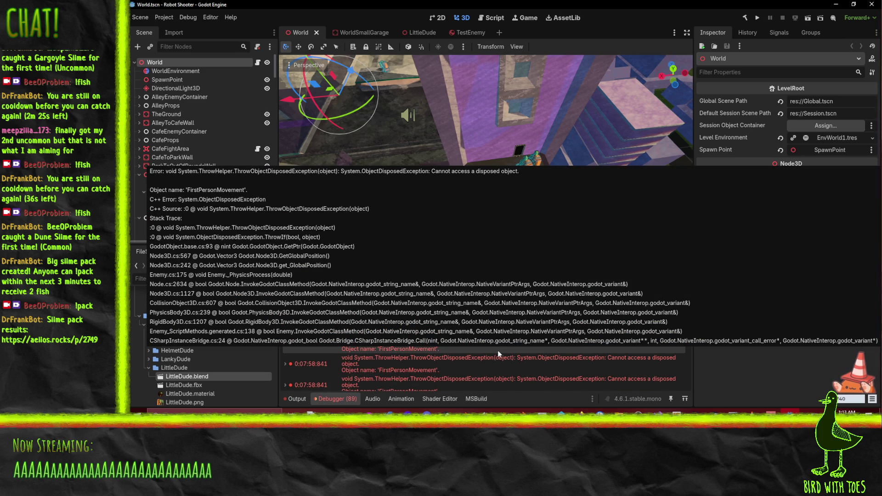
{"action": "scroll", "coordinate": [498, 350], "scroll_direction": "up", "scroll_amount": 8}
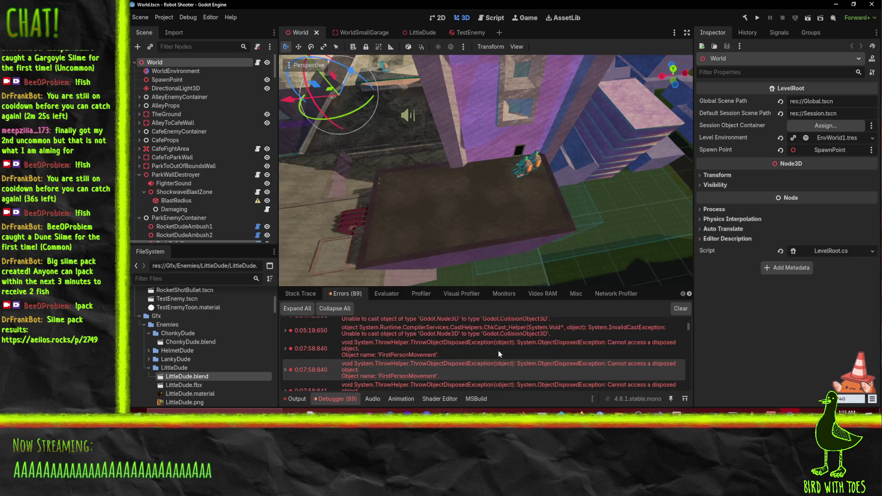
{"action": "scroll", "coordinate": [498, 352], "scroll_direction": "up", "scroll_amount": 5}
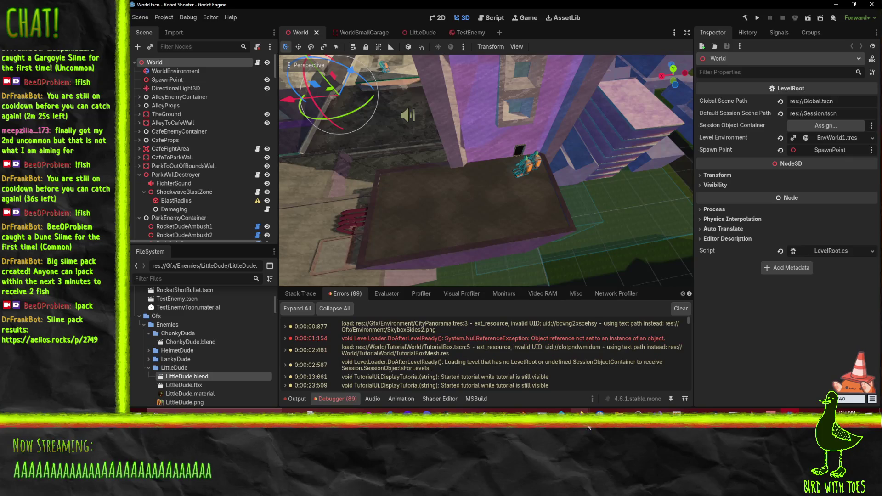
{"action": "mouse_move", "coordinate": [581, 411]}
{"action": "left_click", "coordinate": [521, 394]}
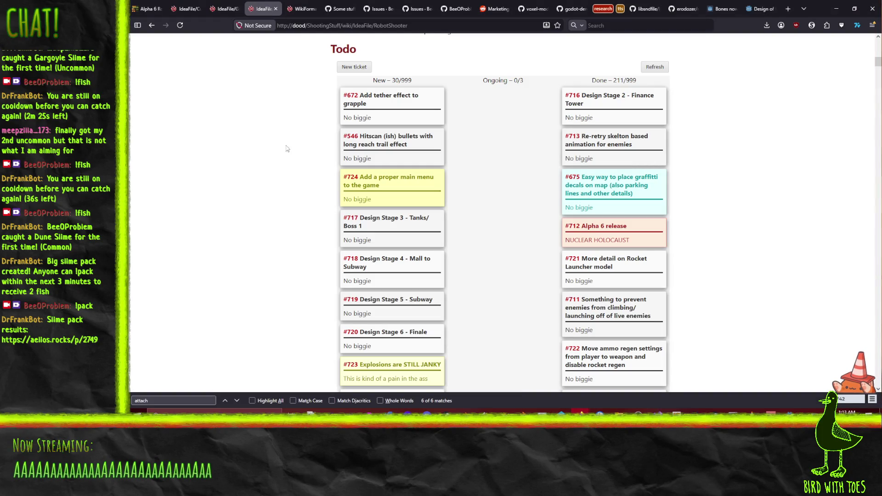
- Scroll the kanban board and move ticket #636 under #546 in the New column
{"action": "scroll", "coordinate": [436, 188], "scroll_direction": "down", "scroll_amount": 5}
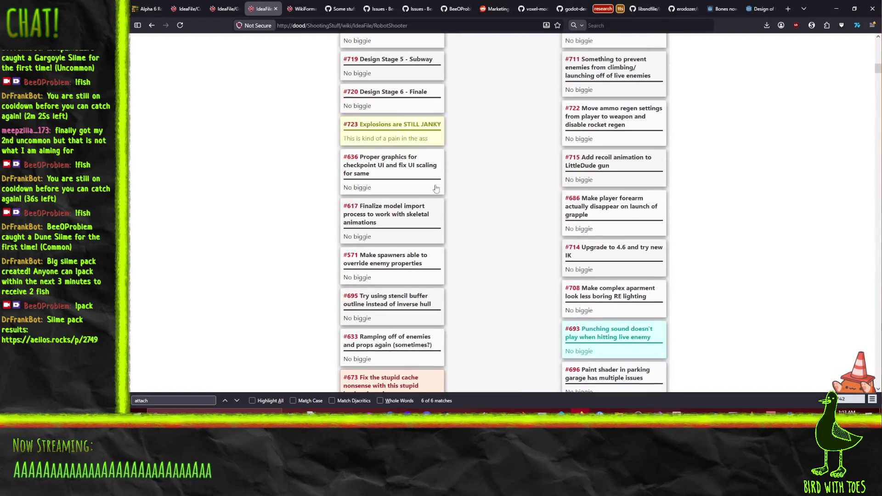
{"action": "scroll", "coordinate": [451, 195], "scroll_direction": "up", "scroll_amount": 1}
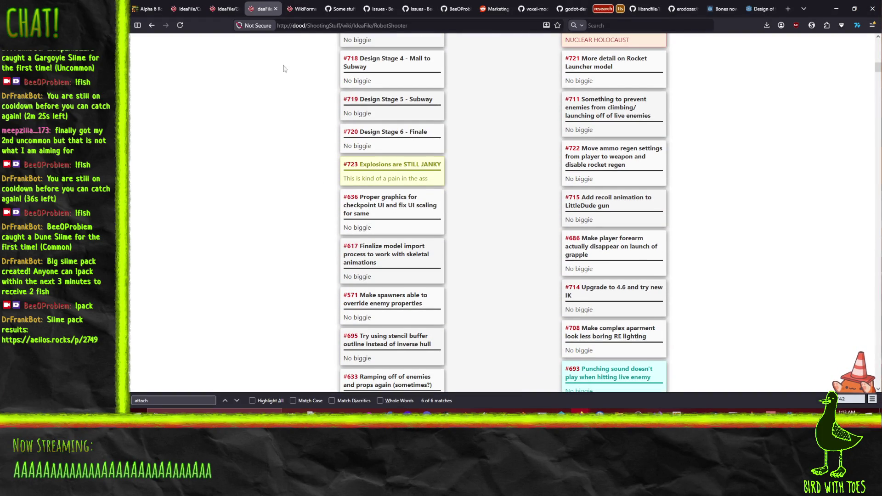
{"action": "scroll", "coordinate": [408, 224], "scroll_direction": "up", "scroll_amount": 1}
{"action": "mouse_move", "coordinate": [410, 254]}
{"action": "left_mouse_down"}
{"action": "mouse_move", "coordinate": [410, 191]}
{"action": "mouse_move", "coordinate": [404, 226]}
{"action": "left_mouse_up"}
{"action": "scroll", "coordinate": [409, 256], "scroll_direction": "up", "scroll_amount": 6}
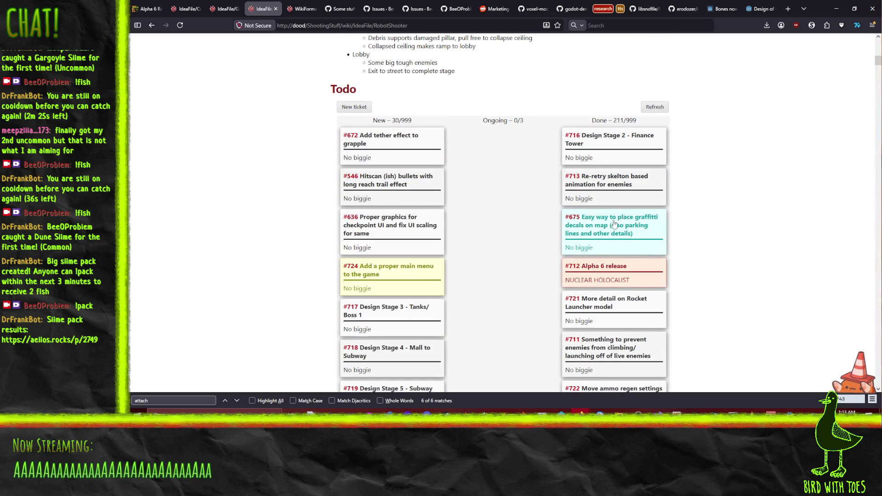
{"action": "scroll", "coordinate": [340, 216], "scroll_direction": "down", "scroll_amount": 6}
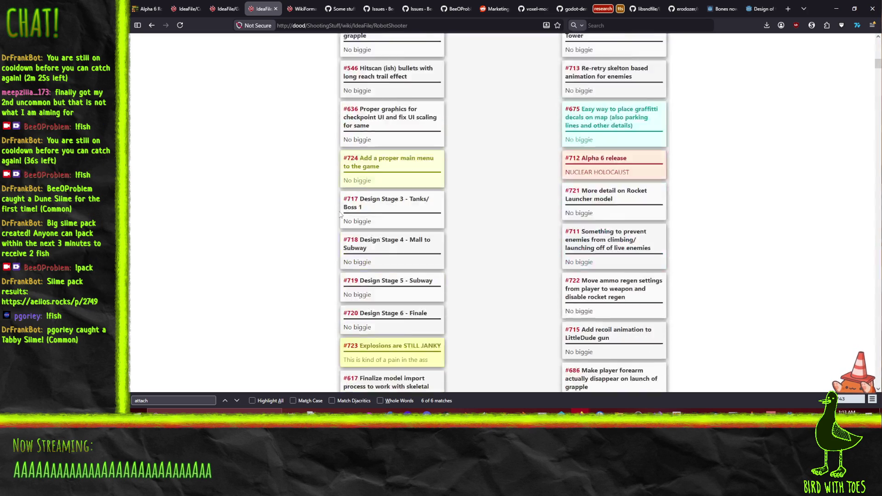
{"action": "scroll", "coordinate": [283, 208], "scroll_direction": "up", "scroll_amount": 1}
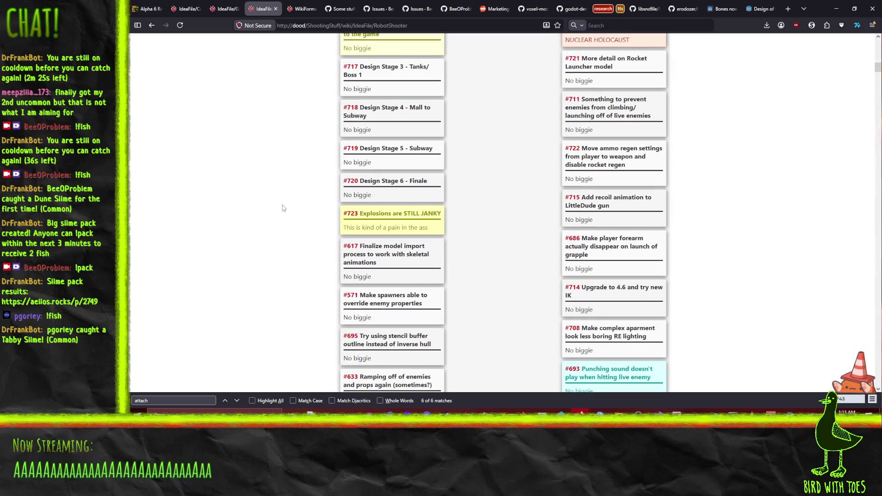
{"action": "scroll", "coordinate": [477, 302], "scroll_direction": "down", "scroll_amount": 3}
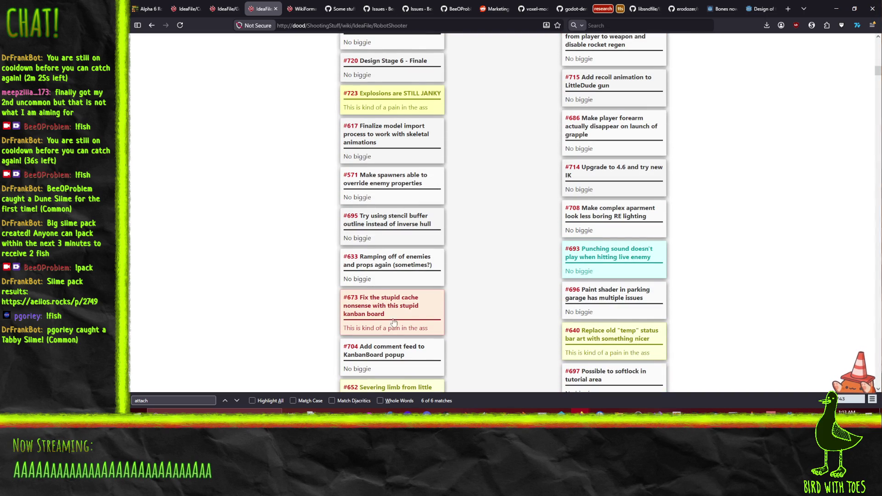
{"action": "scroll", "coordinate": [419, 322], "scroll_direction": "down", "scroll_amount": 2}
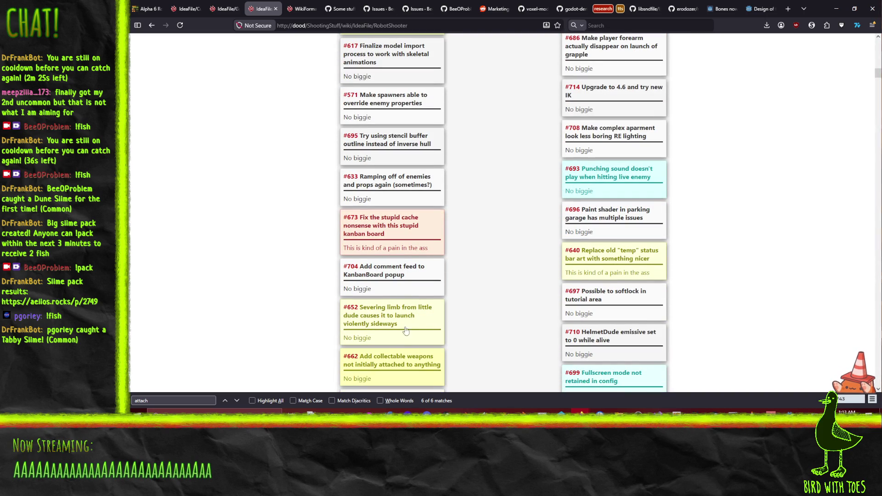
{"action": "scroll", "coordinate": [403, 237], "scroll_direction": "down", "scroll_amount": 3}
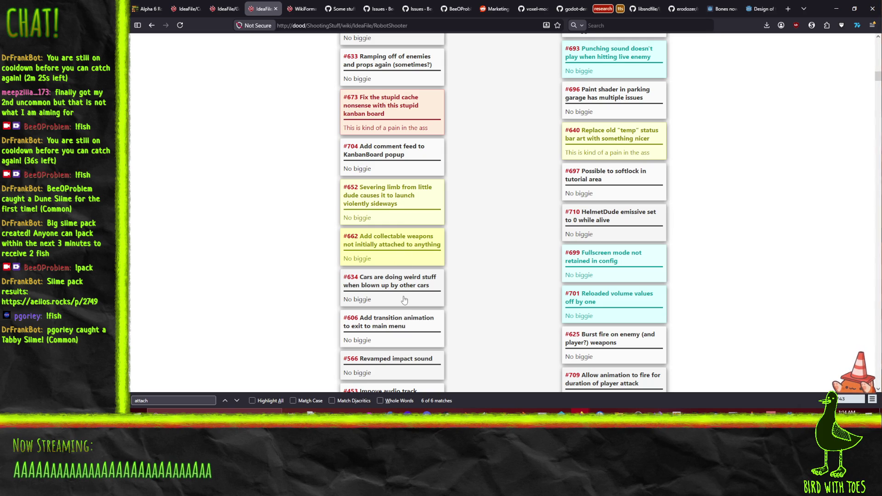
{"action": "scroll", "coordinate": [407, 339], "scroll_direction": "down", "scroll_amount": 2}
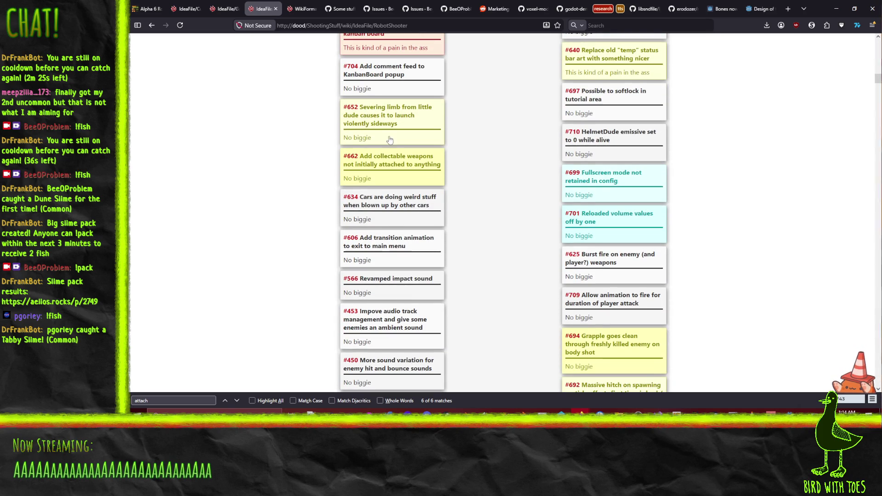
{"action": "scroll", "coordinate": [385, 260], "scroll_direction": "down", "scroll_amount": 2}
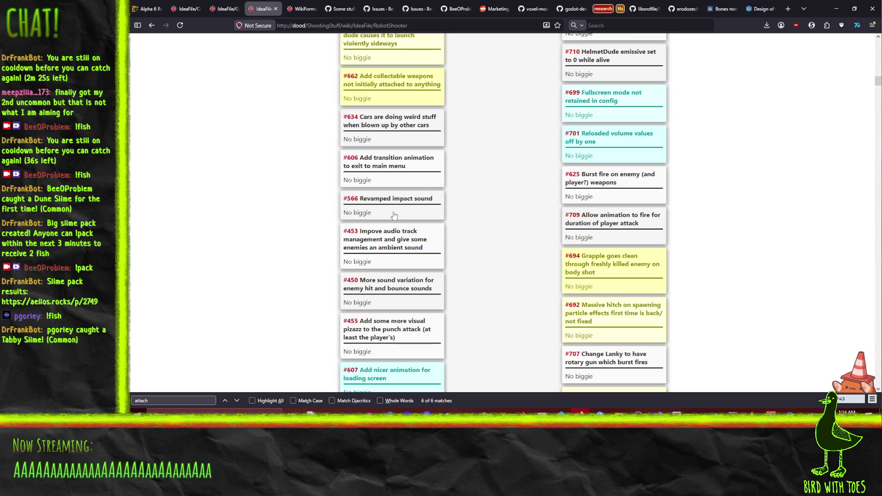
{"action": "mouse_move", "coordinate": [391, 219]}
{"action": "left_mouse_down"}
{"action": "mouse_move", "coordinate": [399, 160]}
{"action": "mouse_move", "coordinate": [389, 270]}
{"action": "left_mouse_up"}
- Drop ticket #566 between #724 and #717 in the New column
{"action": "scroll", "coordinate": [395, 188], "scroll_direction": "up", "scroll_amount": 10}
{"action": "scroll", "coordinate": [399, 161], "scroll_direction": "up", "scroll_amount": 2}
{"action": "left_click_drag", "start_coordinate": [394, 307], "coordinate": [378, 322]}
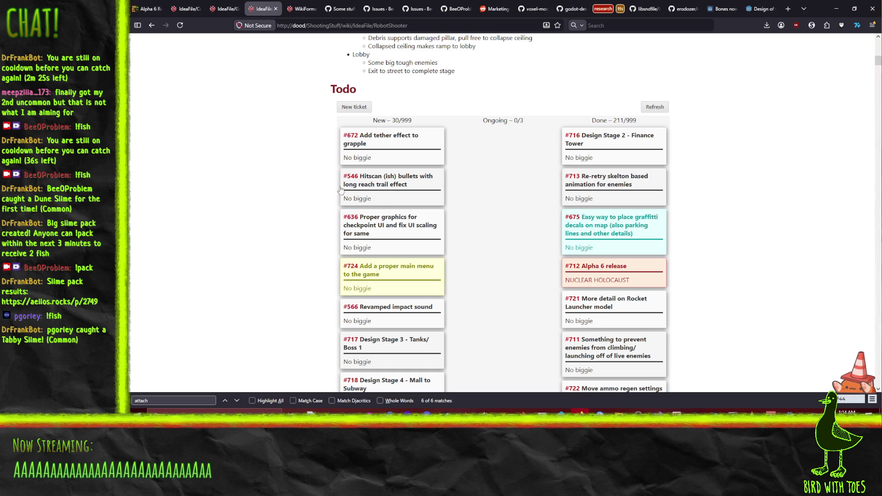